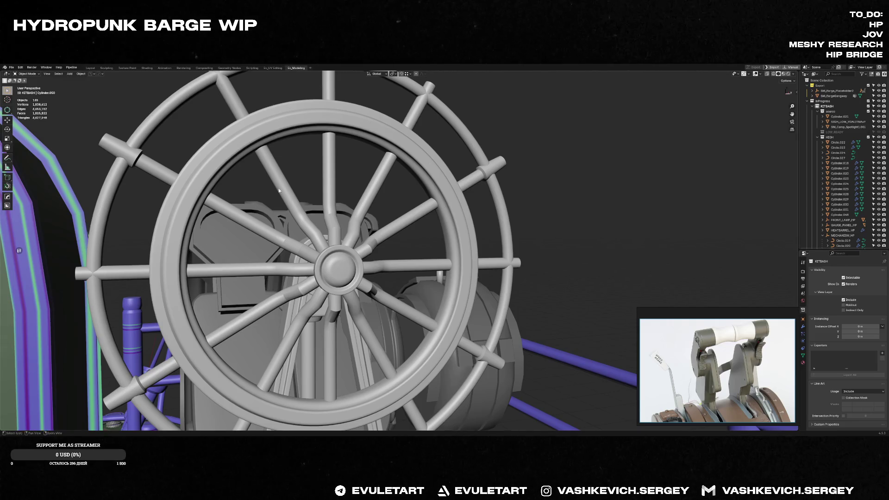
Delete part of the wheel in edit mode, then undo to bring it back
{"action": "mouse_move", "coordinate": [447, 342]}
{"action": "middle_mouse_down"}
{"action": "mouse_move", "coordinate": [336, 202]}
{"action": "mouse_move", "coordinate": [289, 186]}
{"action": "mouse_move", "coordinate": [293, 195]}
{"action": "mouse_move", "coordinate": [309, 167]}
{"action": "middle_mouse_up"}
{"action": "scroll", "coordinate": [315, 159], "scroll_direction": "up", "scroll_amount": 3}
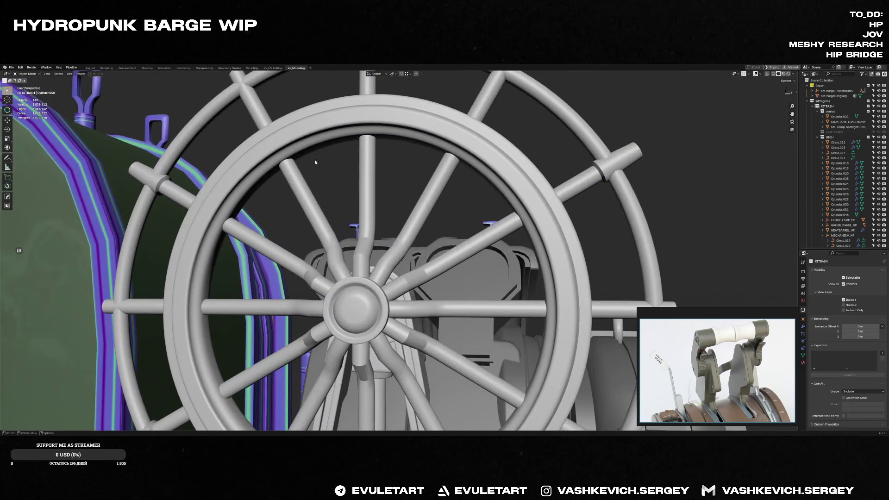
{"action": "key", "text": "Tab"}
{"action": "key", "text": "Tab"}
{"action": "scroll", "coordinate": [323, 140], "scroll_direction": "down", "scroll_amount": 5}
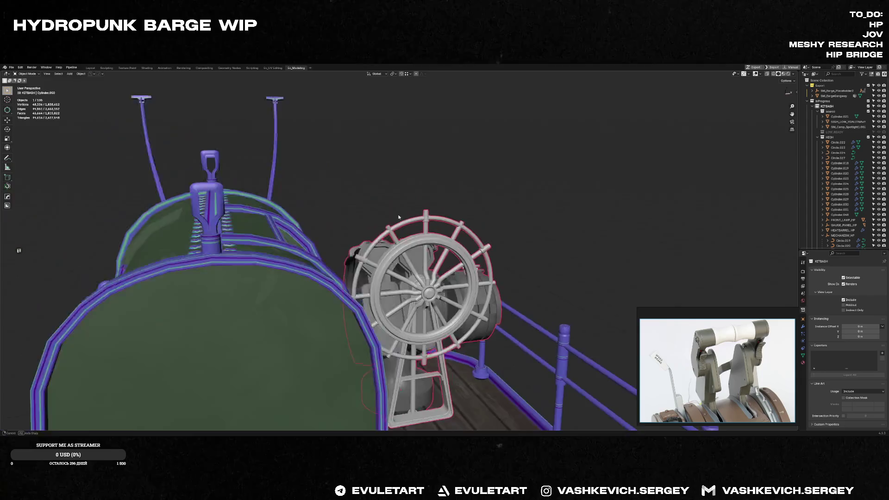
{"action": "middle_click_drag", "start_coordinate": [345, 162], "coordinate": [425, 263]}
{"action": "scroll", "coordinate": [333, 272], "scroll_direction": "up", "scroll_amount": 2}
{"action": "key", "text": "Delete"}
{"action": "key", "text": "ctrl+z"}
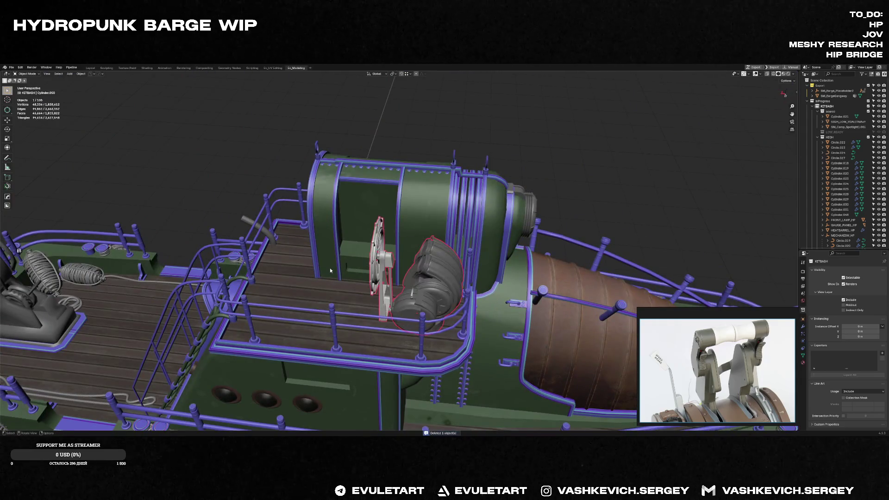
{"action": "scroll", "coordinate": [329, 268], "scroll_direction": "down", "scroll_amount": 8}
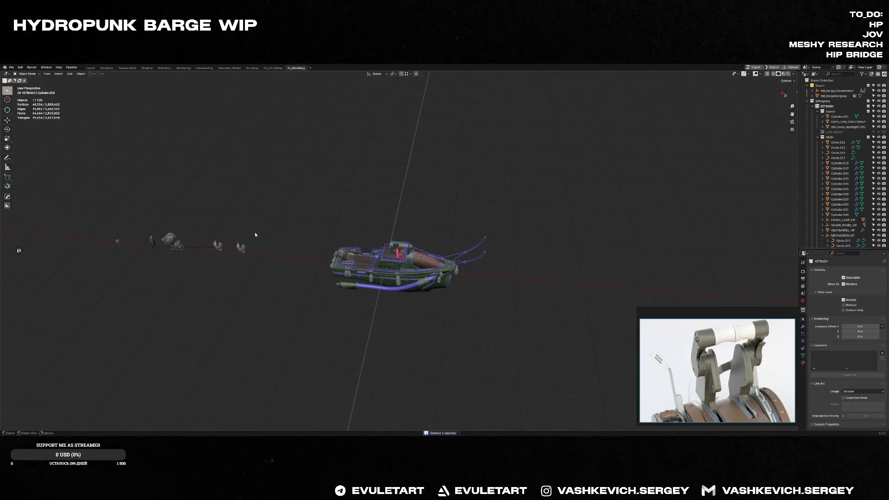
Delete the small stray object and the stray ring lying beside the barge
{"action": "left_click", "coordinate": [239, 247]}
{"action": "key", "text": "Delete"}
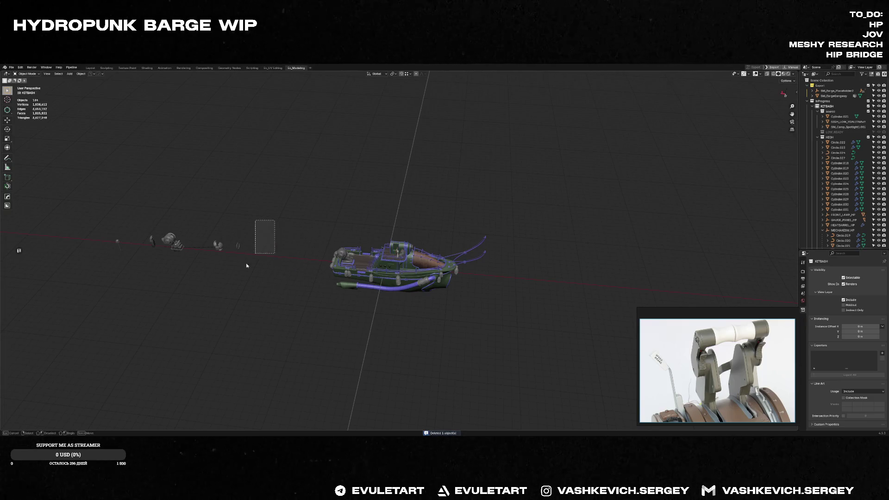
{"action": "left_click_drag", "start_coordinate": [250, 221], "coordinate": [274, 253]}
{"action": "key", "text": "KP_Decimal"}
{"action": "key", "text": "Delete"}
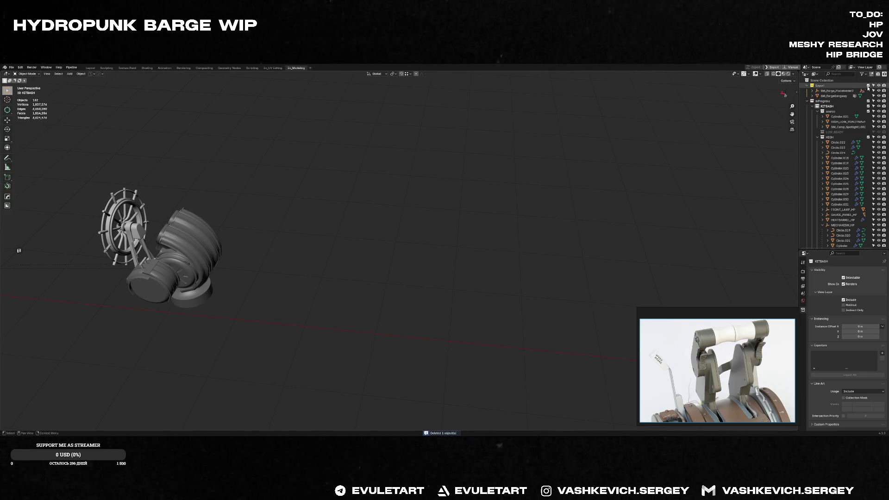
Delete the inner faces of the ship's wheel rim in edit mode
{"action": "left_click", "coordinate": [125, 222]}
{"action": "key", "text": "KP_3"}
{"action": "key", "text": "KP_Decimal"}
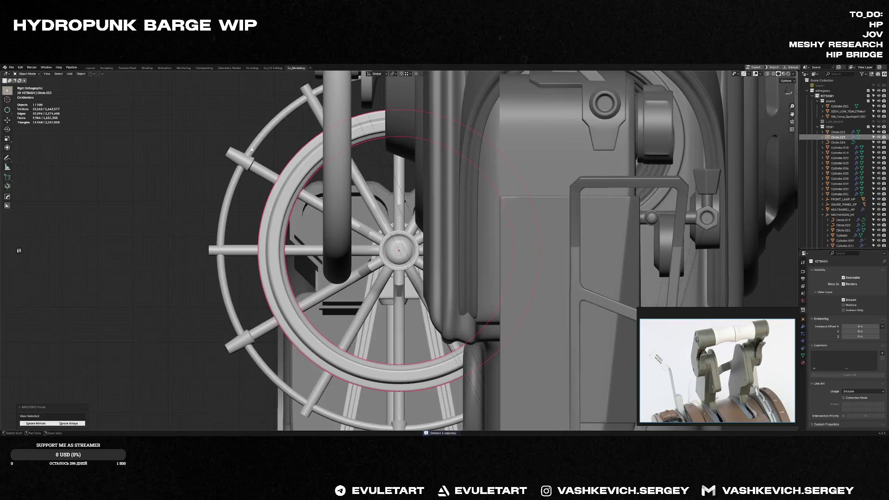
{"action": "middle_click_drag", "start_coordinate": [316, 197], "coordinate": [426, 184]}
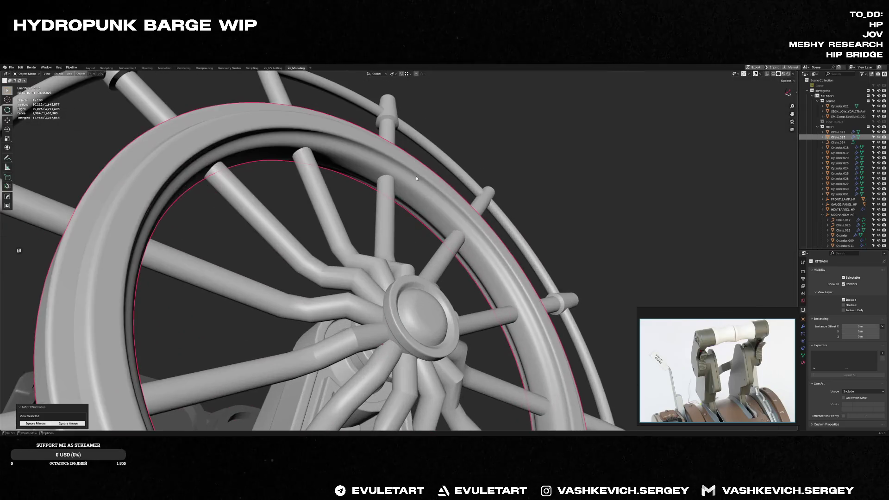
{"action": "key", "text": "Tab"}
{"action": "left_click", "coordinate": [426, 184], "text": "alt"}
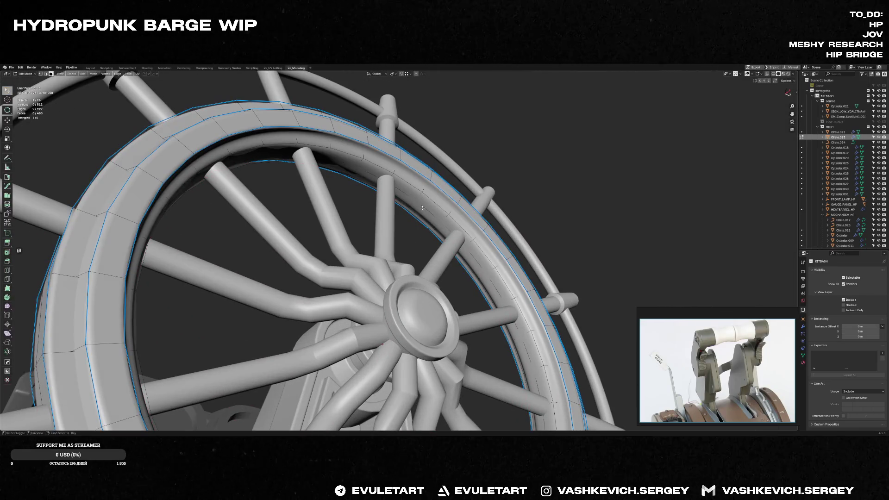
{"action": "left_click", "coordinate": [429, 208], "text": "ctrl"}
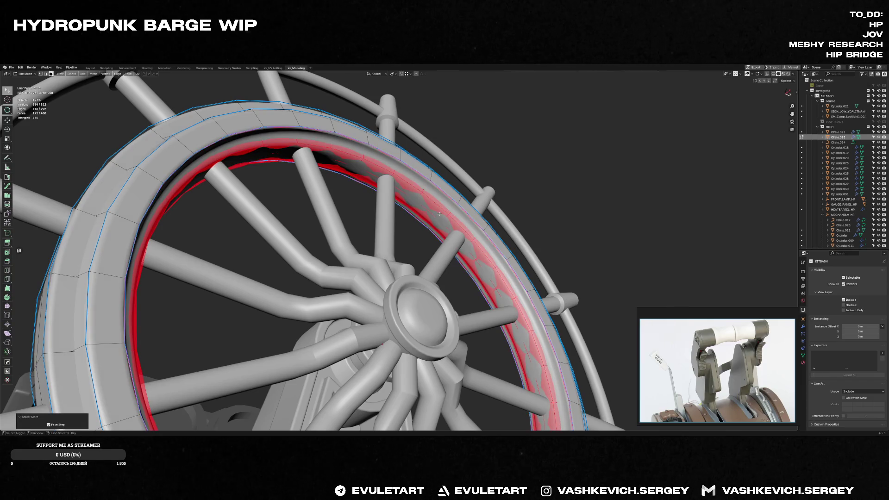
{"action": "key", "text": "x"}
{"action": "left_click", "coordinate": [437, 212]}
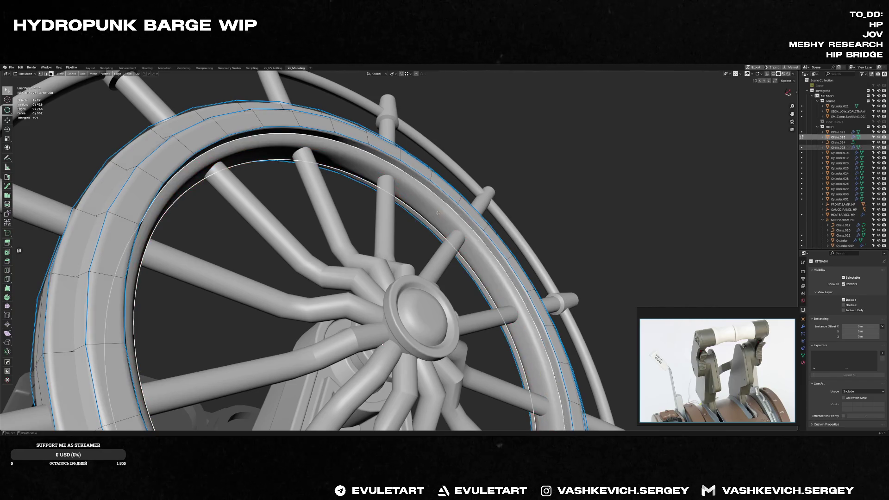
Scale the isolated rim strips to 0 along X into one band and merge overlapping vertices by distance
{"action": "key", "text": "KP_Divide"}
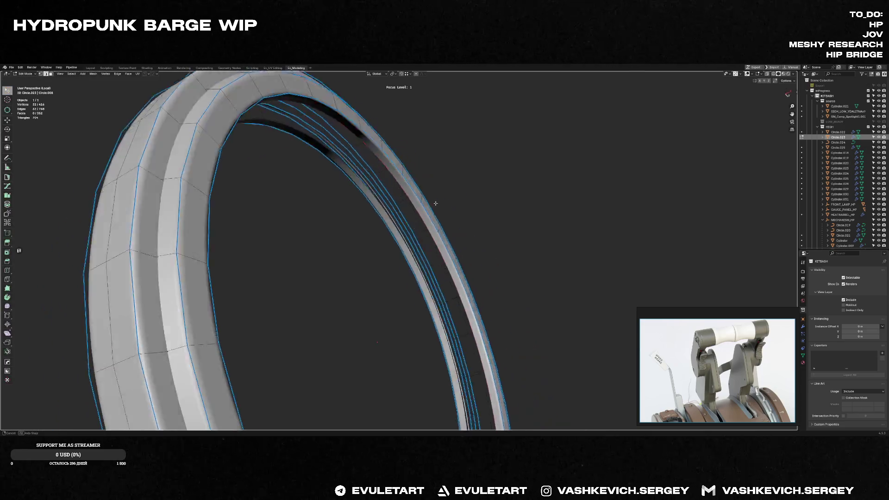
{"action": "middle_click_drag", "start_coordinate": [435, 203], "coordinate": [382, 201]}
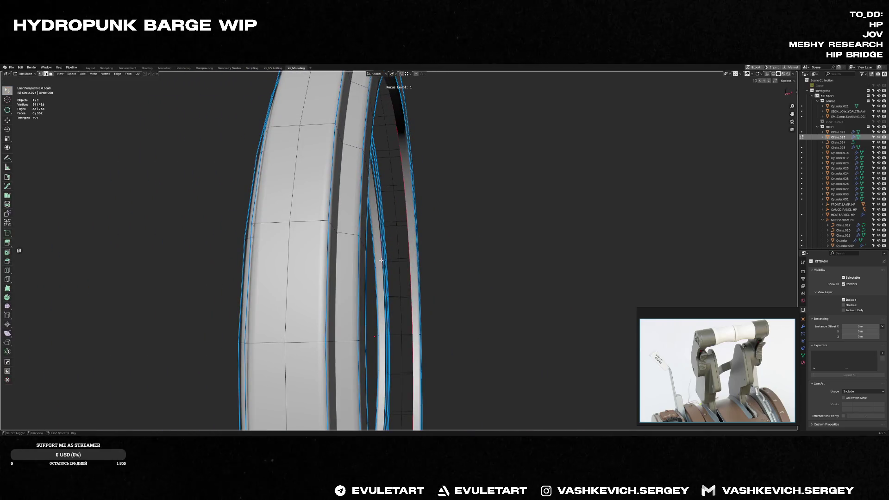
{"action": "key", "text": "s"}
{"action": "key", "text": "x"}
{"action": "key", "text": "0"}
{"action": "key", "text": "Return"}
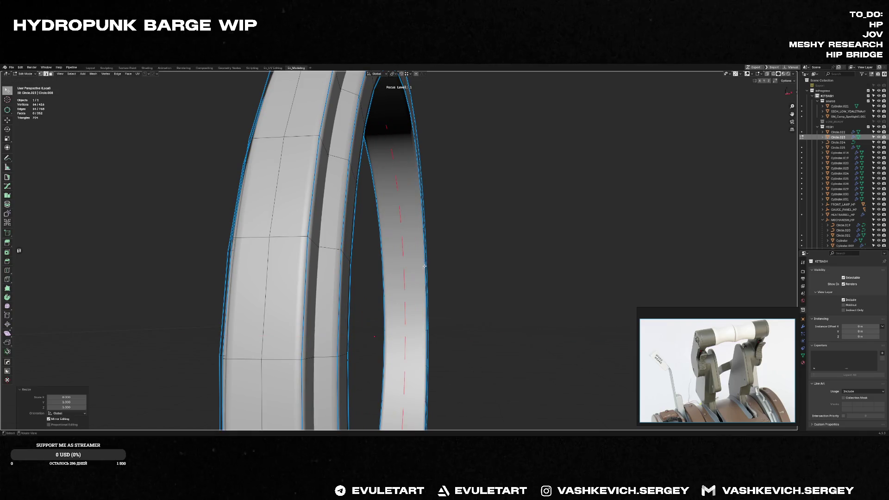
{"action": "key", "text": "m"}
{"action": "left_click", "coordinate": [410, 285]}
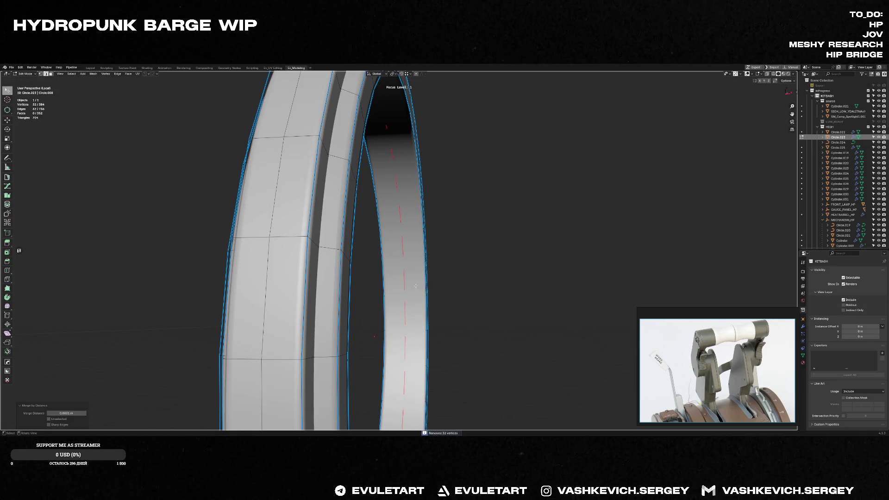
{"action": "key", "text": "Tab"}
{"action": "middle_click_drag", "start_coordinate": [397, 265], "coordinate": [440, 265]}
Toggle the rim's Subdivision viewport display off and on while leaving local view
{"action": "key", "text": "alt+space"}
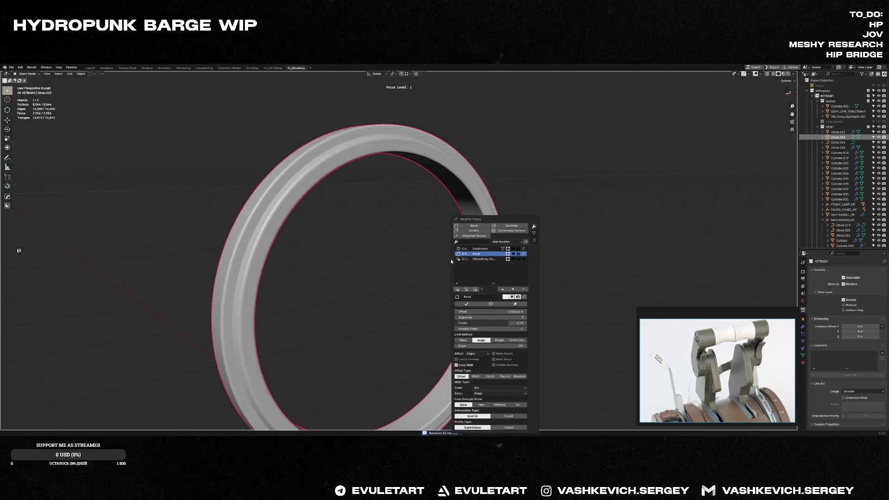
{"action": "left_click", "coordinate": [508, 248]}
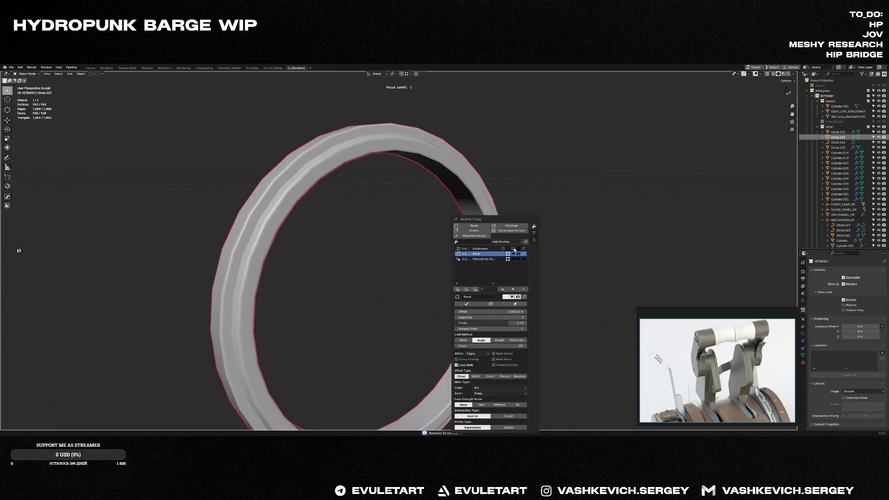
{"action": "middle_click_drag", "start_coordinate": [391, 242], "coordinate": [384, 240]}
{"action": "key", "text": "KP_Divide"}
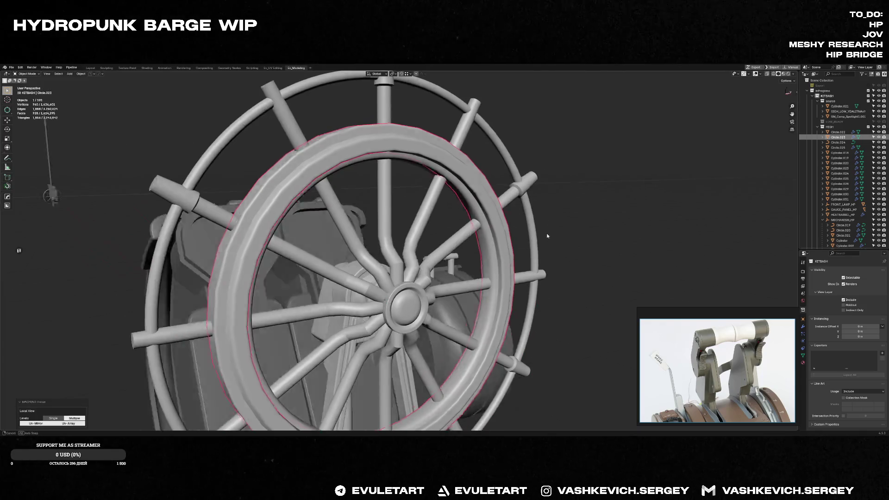
{"action": "middle_click_drag", "start_coordinate": [484, 244], "coordinate": [551, 243]}
{"action": "key", "text": "alt+space"}
{"action": "left_click", "coordinate": [606, 247]}
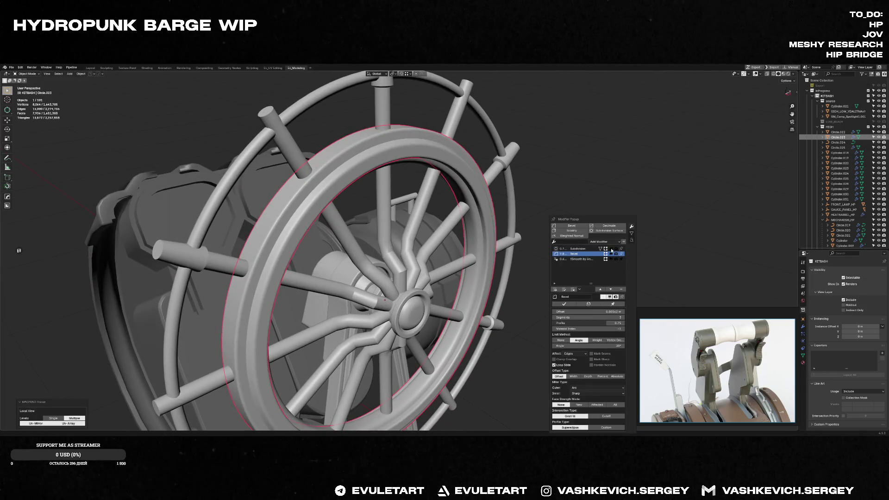
{"action": "left_click", "coordinate": [606, 247]}
{"action": "left_click", "coordinate": [606, 248]}
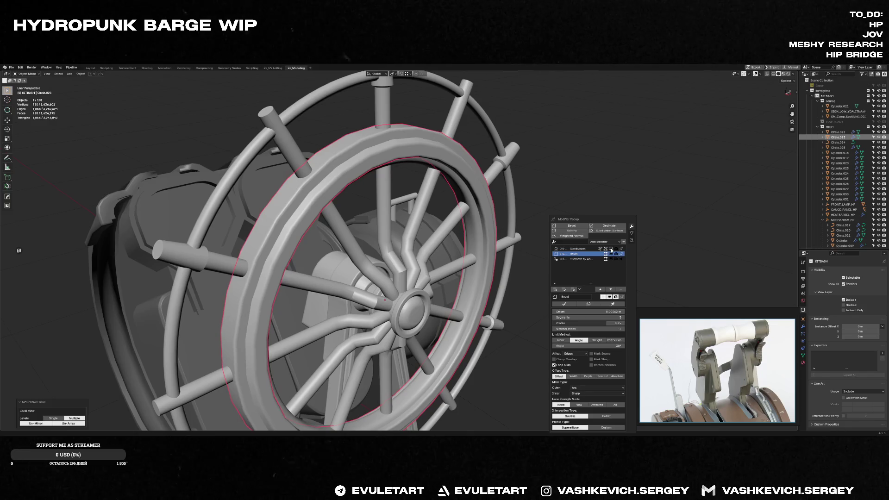
Move Bevel above Subdivision in the rim's stack and re-enable Subdivision display with Smooth by Angle
{"action": "left_click", "coordinate": [587, 249]}
{"action": "left_click", "coordinate": [610, 290]}
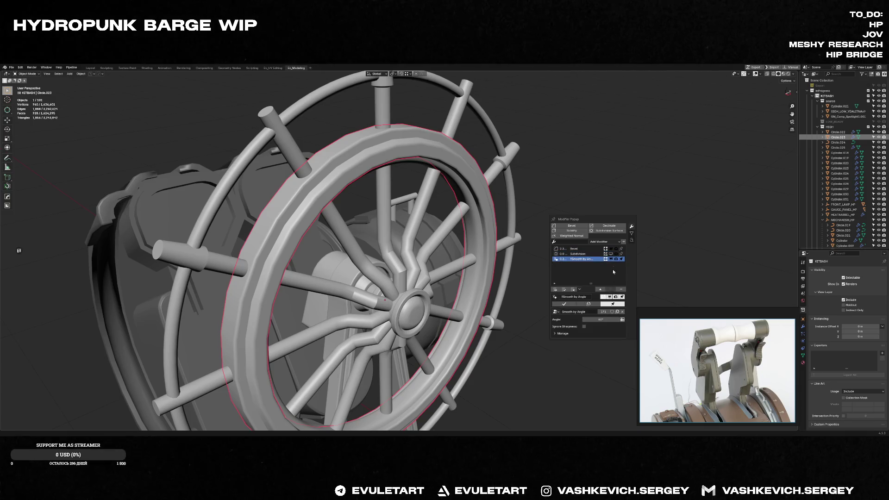
{"action": "left_click", "coordinate": [611, 253]}
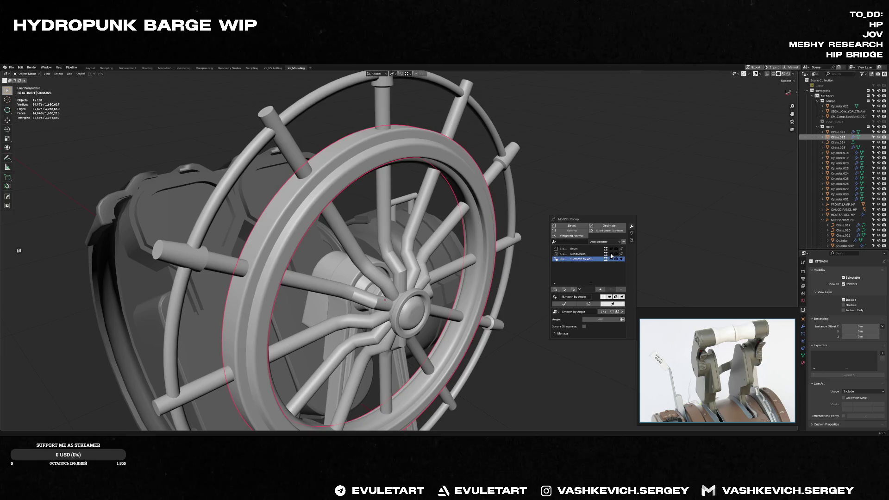
{"action": "left_click", "coordinate": [590, 254]}
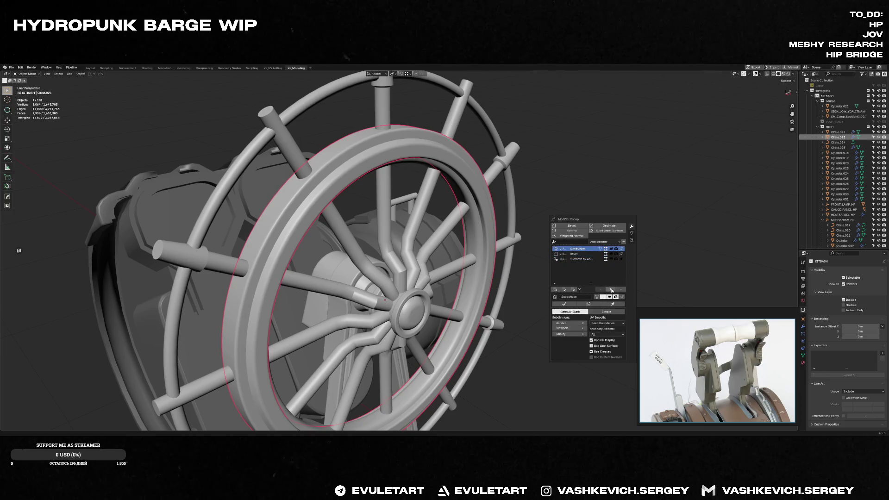
{"action": "left_click", "coordinate": [611, 290]}
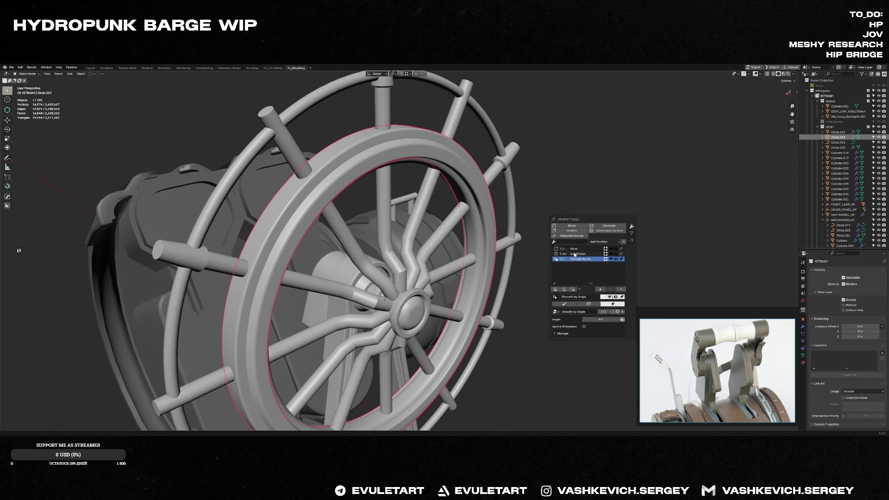
{"action": "middle_click_drag", "start_coordinate": [500, 250], "coordinate": [489, 250]}
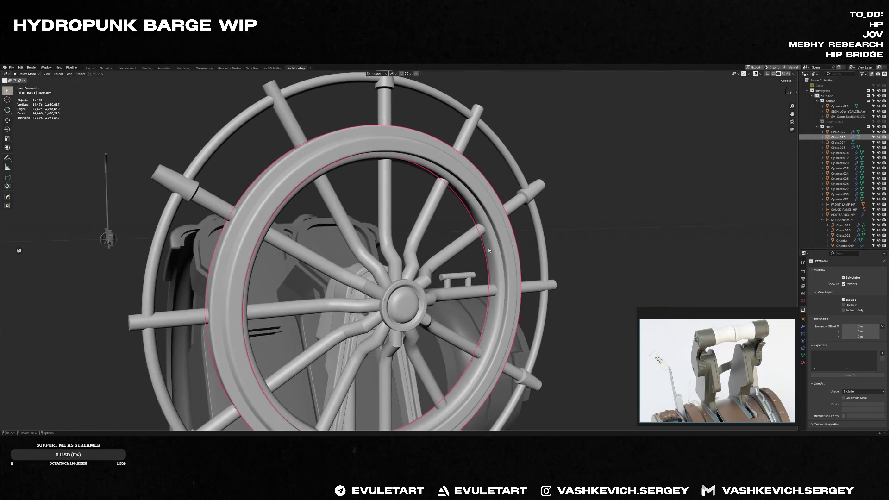
Isolate the Circle.025 ring and scale one of its edge loops in edit mode
{"action": "left_click", "coordinate": [499, 255]}
{"action": "key", "text": "f"}
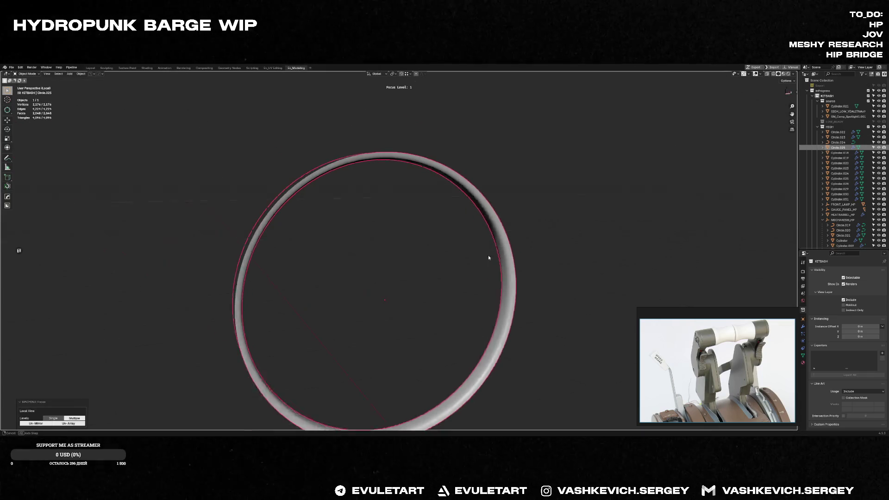
{"action": "key", "text": "Tab"}
{"action": "left_click", "coordinate": [444, 212], "text": "alt"}
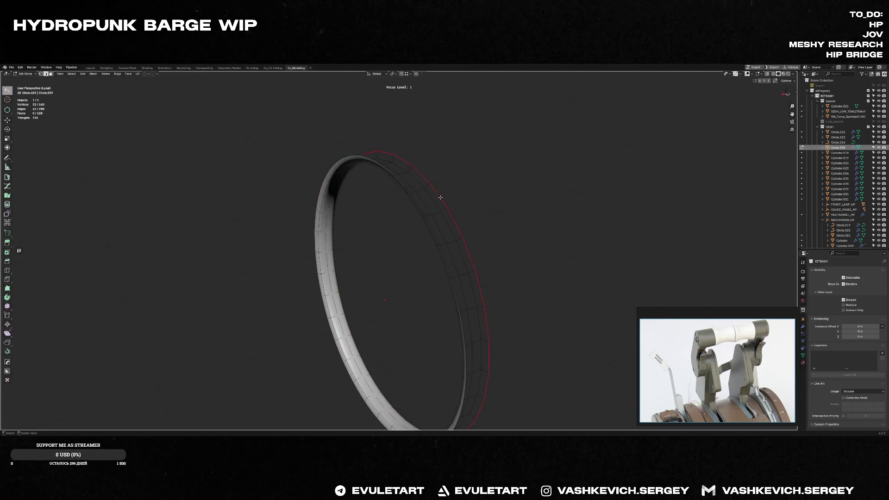
{"action": "middle_click_drag", "start_coordinate": [445, 212], "coordinate": [432, 183]}
{"action": "key", "text": "KP_3"}
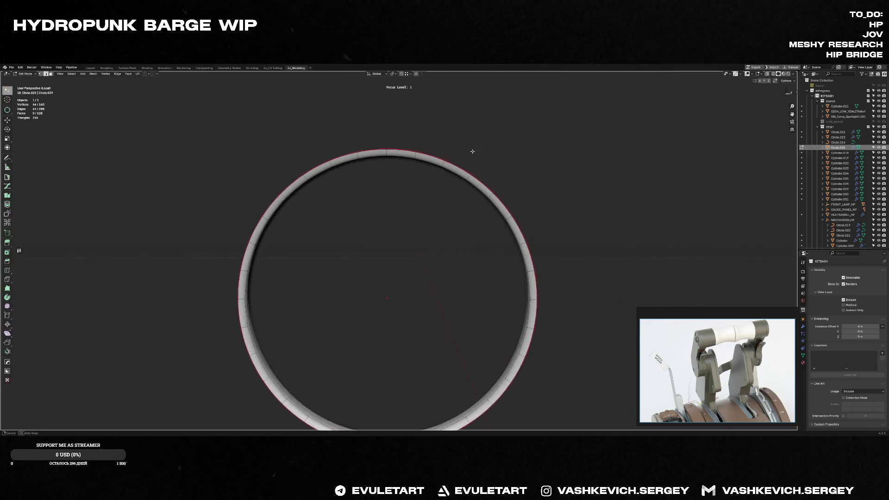
{"action": "key", "text": "s"}
{"action": "left_click", "coordinate": [526, 147]}
Scale the same edge loop along X only, then leave editing and isolation to view the whole wheel
{"action": "middle_click_drag", "start_coordinate": [525, 147], "coordinate": [478, 154]}
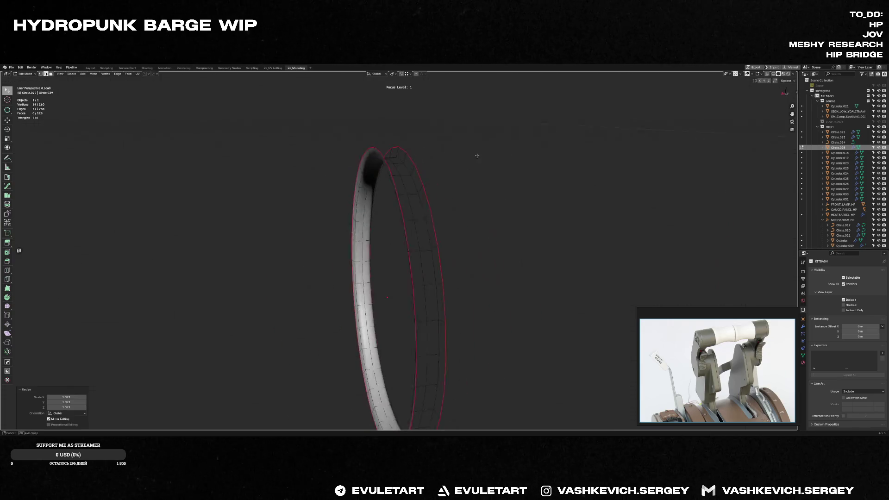
{"action": "key", "text": "s"}
{"action": "key", "text": "x"}
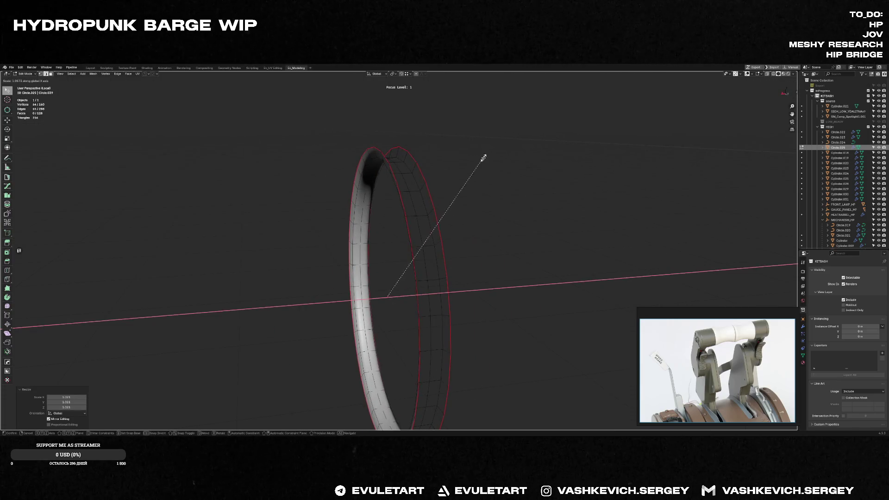
{"action": "left_click", "coordinate": [475, 194]}
{"action": "key", "text": "Tab"}
{"action": "key", "text": "KP_Divide"}
{"action": "middle_click_drag", "start_coordinate": [517, 191], "coordinate": [478, 298]}
{"action": "scroll", "coordinate": [500, 243], "scroll_direction": "down", "scroll_amount": 3}
{"action": "scroll", "coordinate": [478, 298], "scroll_direction": "up", "scroll_amount": 8}
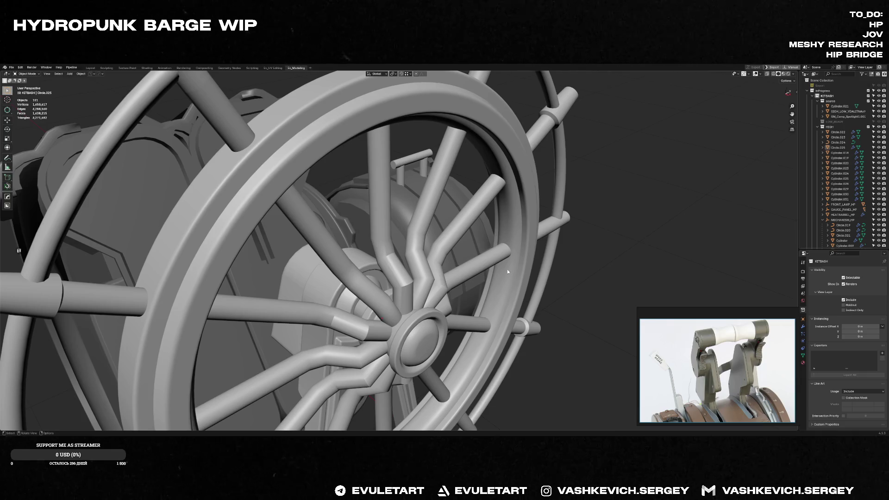
{"action": "scroll", "coordinate": [508, 272], "scroll_direction": "down", "scroll_amount": 5}
Select the wheel's spoke object Cylinder.022 after orbiting the assembly
{"action": "mouse_move", "coordinate": [487, 280]}
{"action": "middle_mouse_down"}
{"action": "mouse_move", "coordinate": [444, 281]}
{"action": "mouse_move", "coordinate": [445, 289]}
{"action": "middle_mouse_up"}
{"action": "scroll", "coordinate": [435, 286], "scroll_direction": "down", "scroll_amount": 2}
{"action": "scroll", "coordinate": [445, 290], "scroll_direction": "up", "scroll_amount": 4}
{"action": "left_click", "coordinate": [470, 306]}
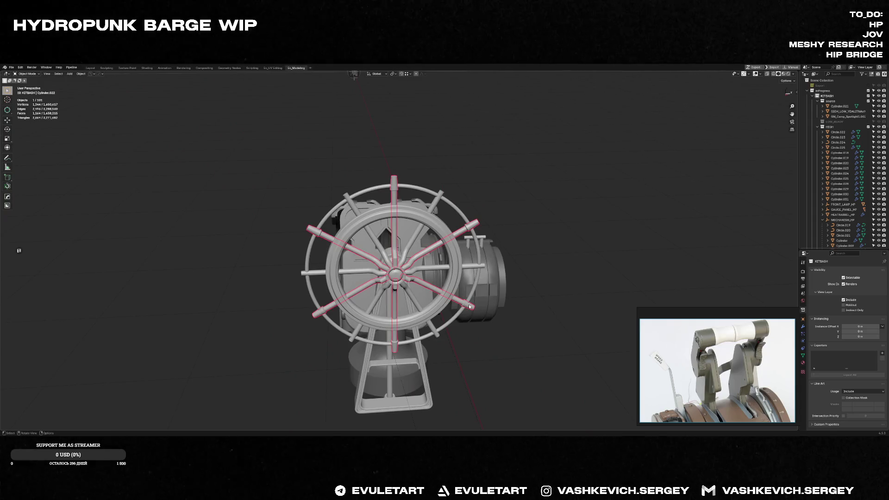
Delete the extra arrayed spokes and apply a Hard Ops radial array to the spoke
{"action": "key", "text": "x"}
{"action": "left_click", "coordinate": [435, 200]}
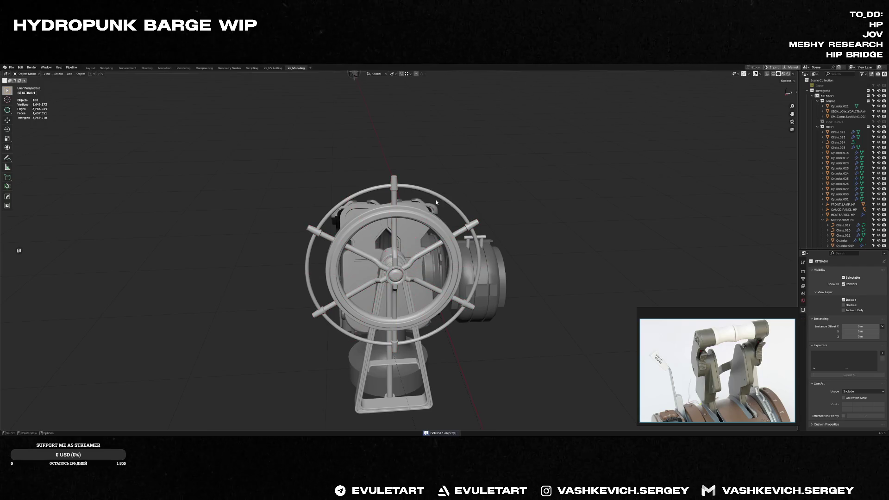
{"action": "left_click", "coordinate": [395, 189]}
{"action": "key", "text": "q"}
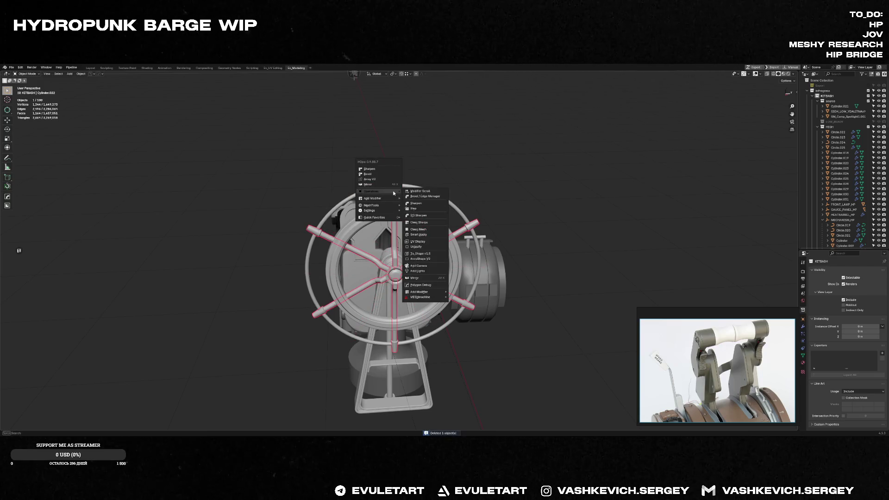
{"action": "mouse_move", "coordinate": [371, 207]}
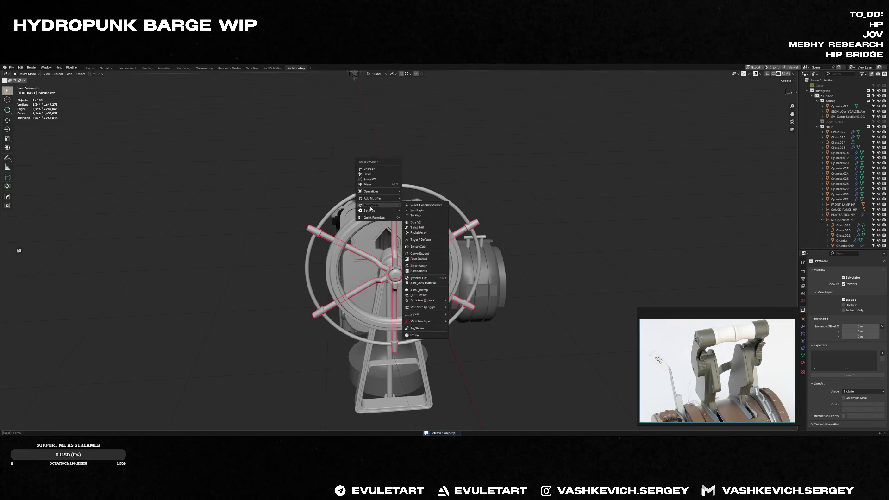
{"action": "left_click", "coordinate": [424, 232]}
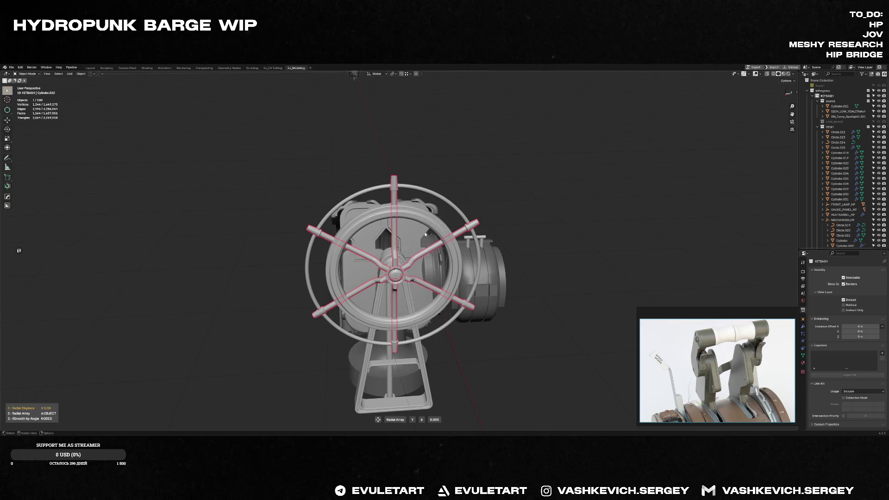
{"action": "scroll", "coordinate": [425, 233], "scroll_direction": "up", "scroll_amount": 1}
{"action": "scroll", "coordinate": [425, 234], "scroll_direction": "down", "scroll_amount": 1}
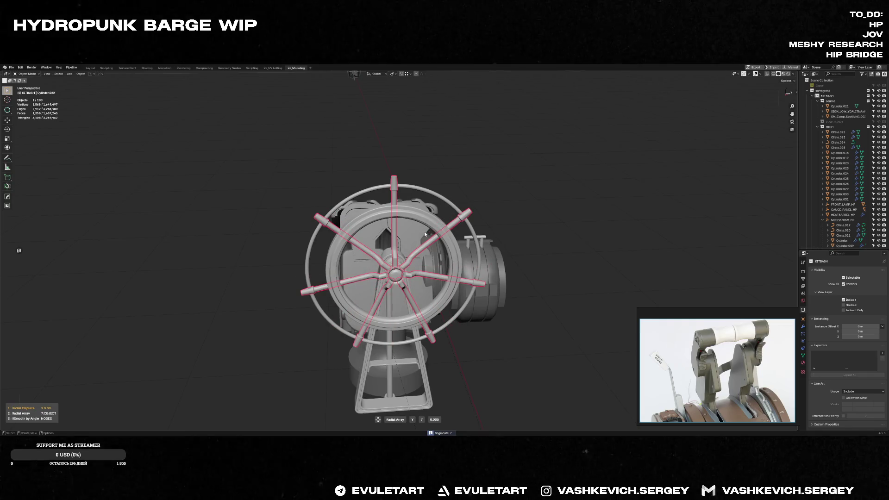
{"action": "left_click", "coordinate": [425, 235]}
{"action": "middle_click_drag", "start_coordinate": [425, 234], "coordinate": [452, 210]}
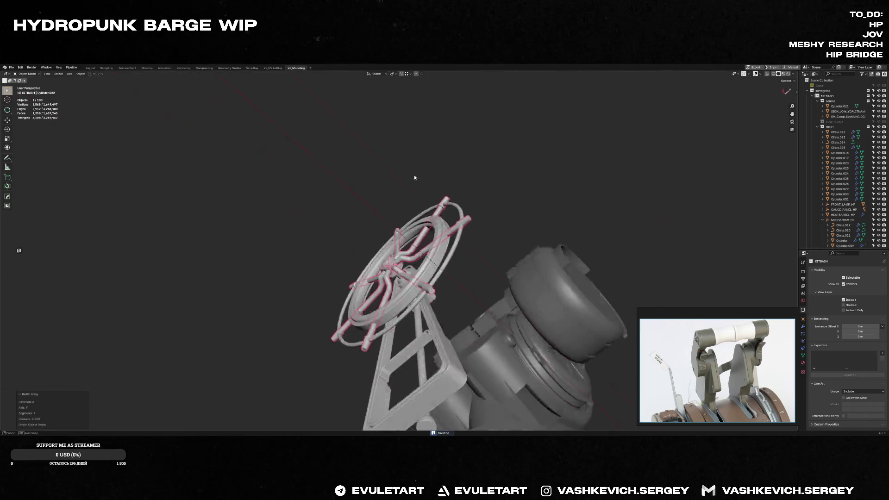
{"action": "scroll", "coordinate": [451, 209], "scroll_direction": "down", "scroll_amount": 5}
{"action": "scroll", "coordinate": [479, 232], "scroll_direction": "down", "scroll_amount": 3}
{"action": "middle_click_drag", "start_coordinate": [479, 232], "coordinate": [478, 213]}
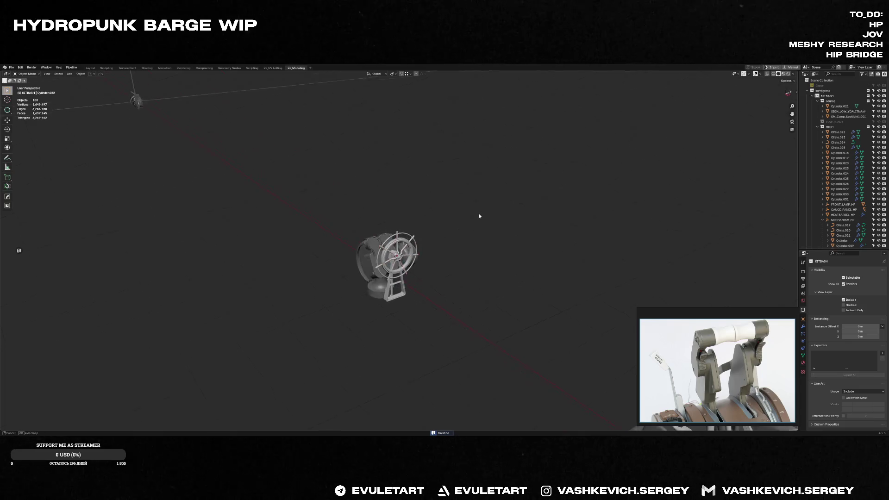
Delete the resulting arrayed spokes and the leftover spoke object
{"action": "left_click", "coordinate": [405, 229]}
{"action": "key", "text": "x"}
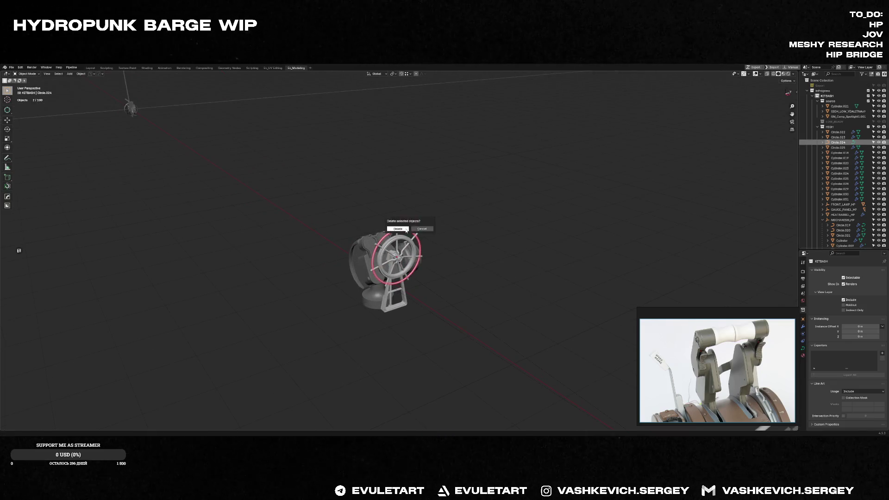
{"action": "left_click", "coordinate": [404, 229]}
{"action": "scroll", "coordinate": [404, 229], "scroll_direction": "up", "scroll_amount": 3}
{"action": "key", "text": "x"}
{"action": "left_click", "coordinate": [414, 215]}
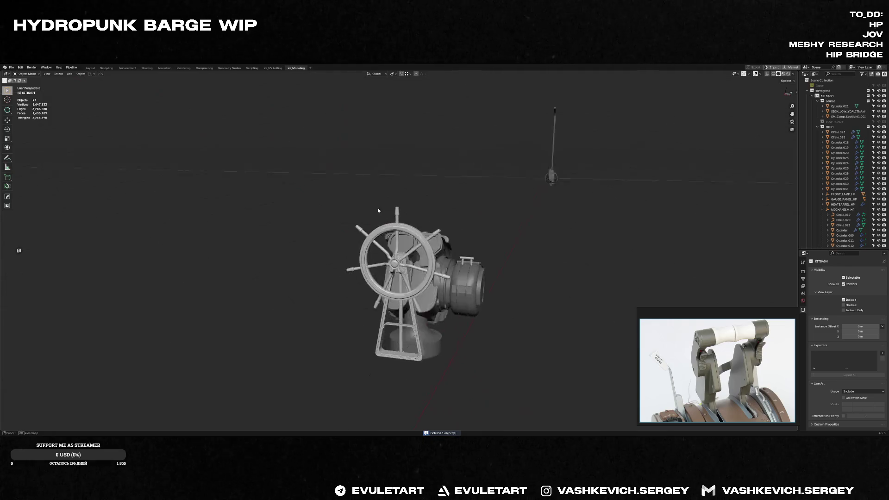
{"action": "mouse_move", "coordinate": [414, 214]}
{"action": "middle_mouse_down"}
{"action": "mouse_move", "coordinate": [331, 228]}
{"action": "mouse_move", "coordinate": [413, 204]}
{"action": "middle_mouse_up"}
Radially array the wheel's spoke again with Hard Ops to seven evenly spaced handles
{"action": "left_click", "coordinate": [413, 203]}
{"action": "key", "text": "q"}
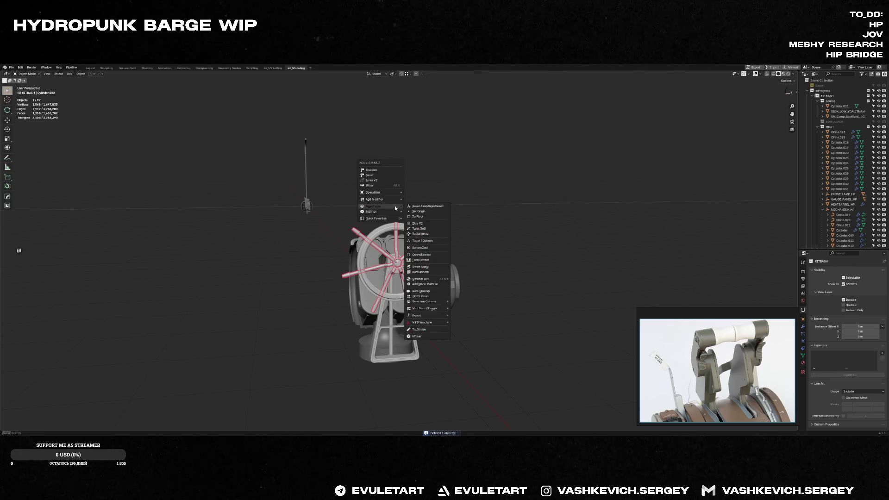
{"action": "left_click", "coordinate": [428, 234]}
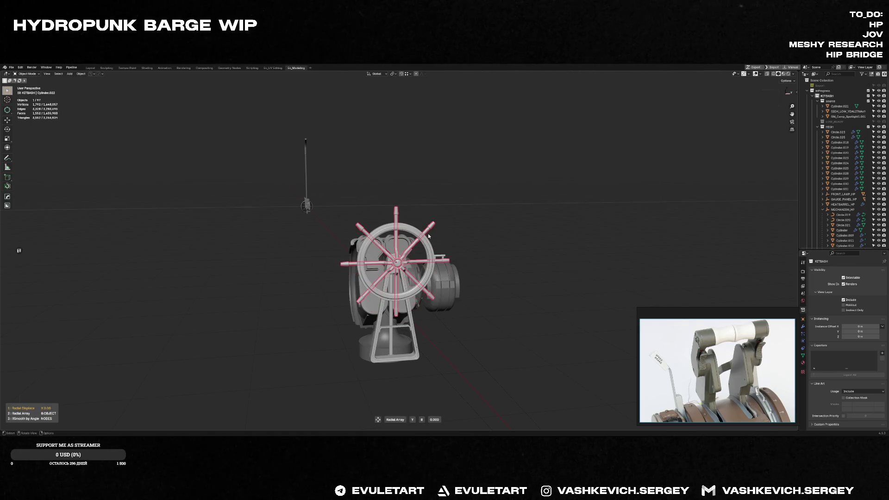
{"action": "scroll", "coordinate": [428, 237], "scroll_direction": "down", "scroll_amount": 1}
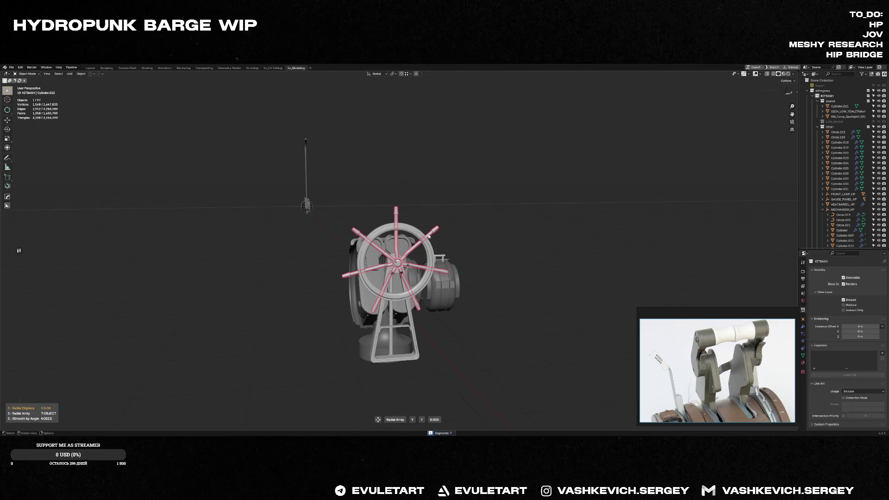
{"action": "left_click", "coordinate": [448, 226]}
{"action": "mouse_move", "coordinate": [447, 226]}
{"action": "middle_mouse_down"}
{"action": "mouse_move", "coordinate": [505, 236]}
{"action": "mouse_move", "coordinate": [481, 231]}
{"action": "middle_mouse_up"}
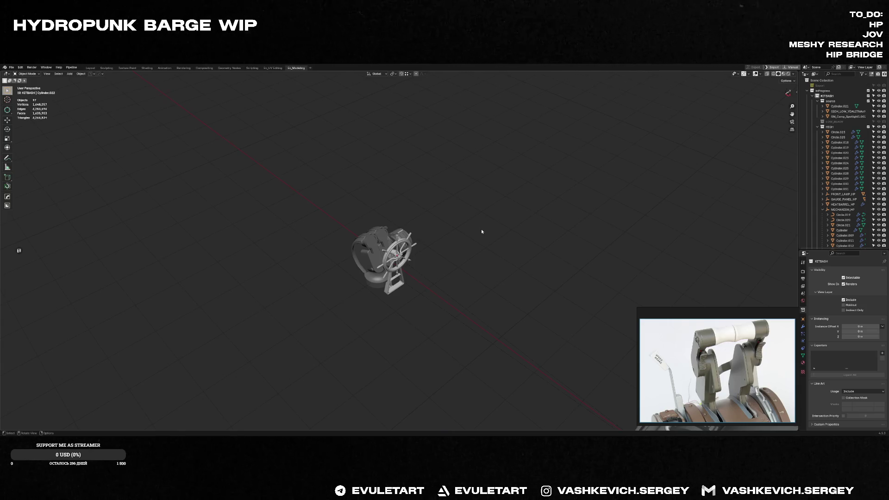
{"action": "scroll", "coordinate": [386, 217], "scroll_direction": "up", "scroll_amount": 1}
Save the barge blend file and add a new text object to the scene
{"action": "key", "text": "ctrl+s"}
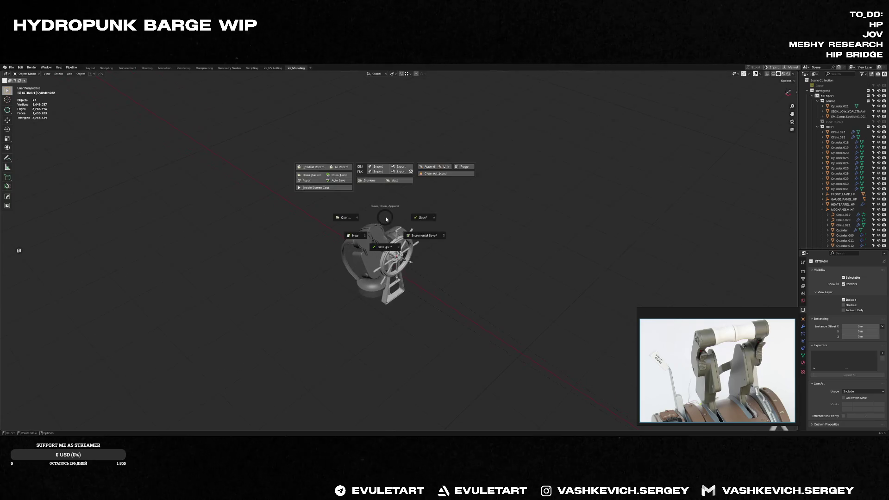
{"action": "left_click", "coordinate": [423, 216]}
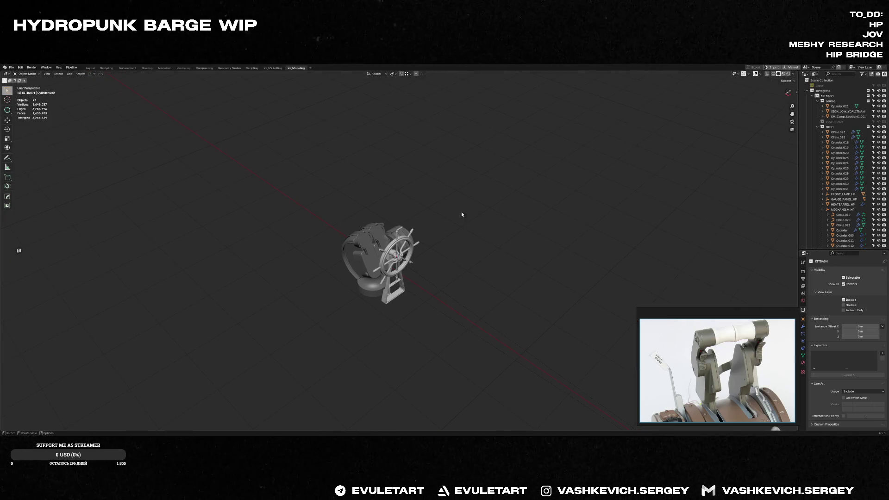
{"action": "key", "text": "shift+a"}
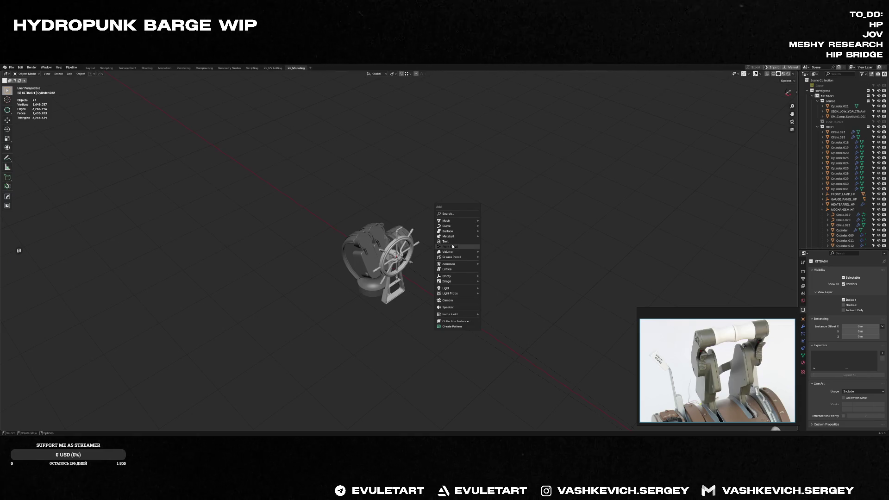
{"action": "left_click", "coordinate": [450, 241]}
{"action": "key", "text": "f"}
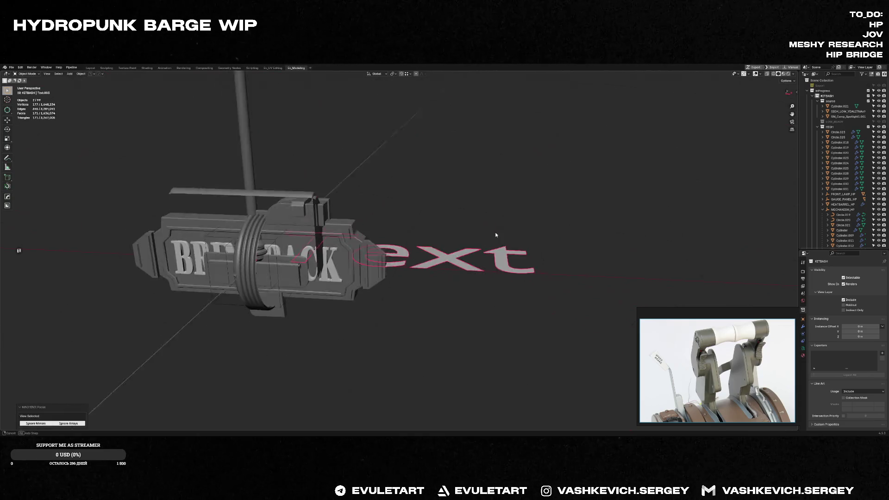
{"action": "middle_click_drag", "start_coordinate": [462, 291], "coordinate": [486, 209]}
Replace the default Text wording with AFK and frame it in view
{"action": "key", "text": "Tab"}
{"action": "scroll", "coordinate": [625, 174], "scroll_direction": "up", "scroll_amount": 3}
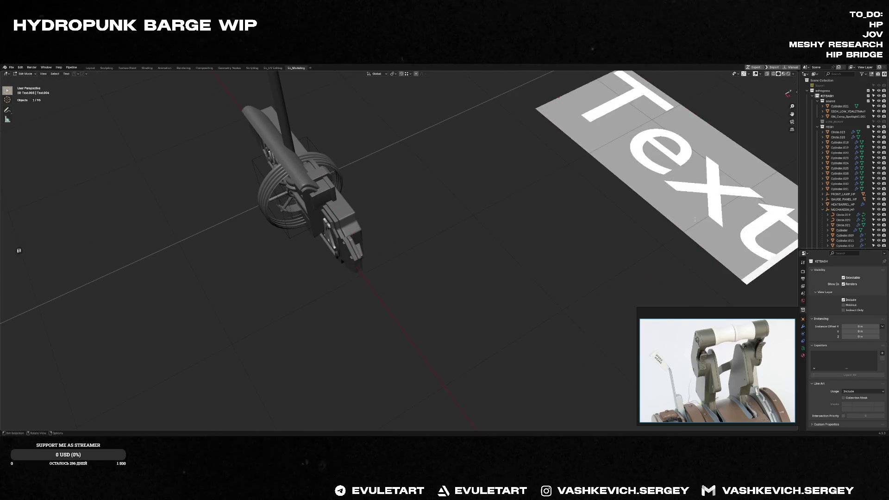
{"action": "key", "text": "BackSpace"}
{"action": "key", "text": "BackSpace"}
{"action": "key", "text": "BackSpace"}
{"action": "type", "text": "AFK"}
{"action": "key", "text": "Tab"}
{"action": "key", "text": "f"}
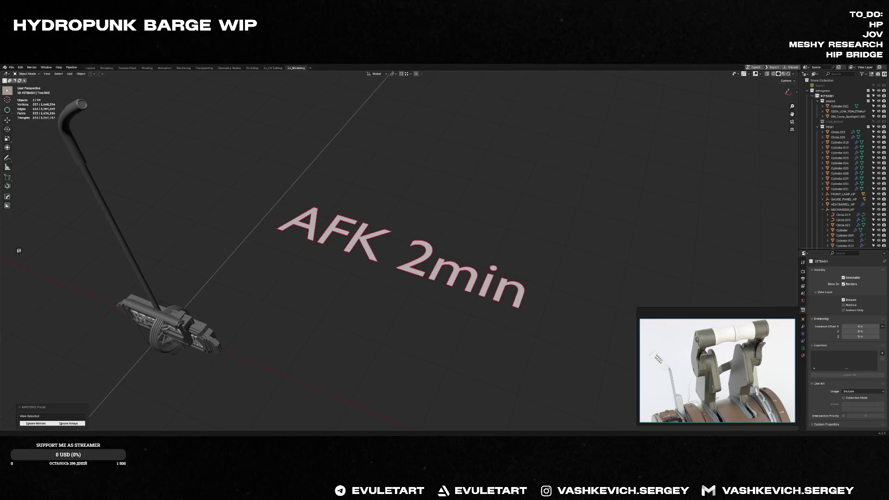
Delete the AFK text and box-zoom and orbit back to a three-quarter view of the helm
{"action": "key", "text": "Delete"}
{"action": "middle_click_drag", "start_coordinate": [417, 278], "coordinate": [469, 292]}
{"action": "scroll", "coordinate": [469, 292], "scroll_direction": "down", "scroll_amount": 3}
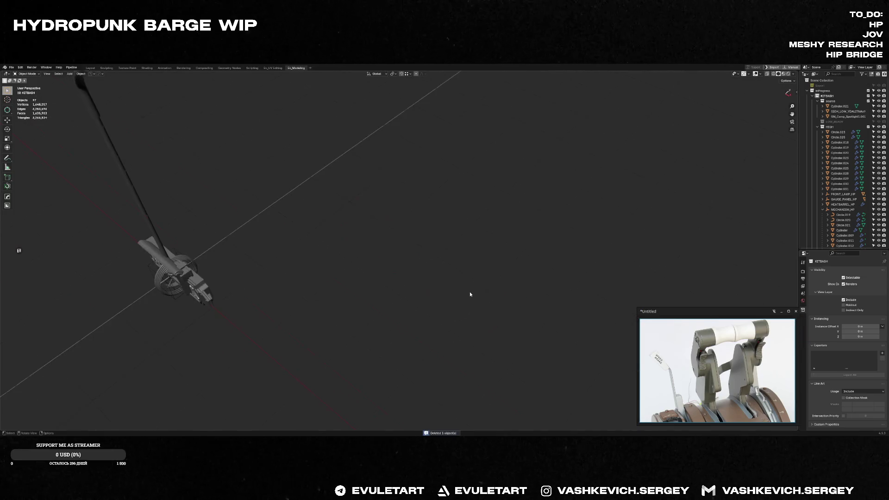
{"action": "scroll", "coordinate": [564, 273], "scroll_direction": "down", "scroll_amount": 3}
{"action": "middle_click_drag", "start_coordinate": [565, 275], "coordinate": [463, 297]}
{"action": "scroll", "coordinate": [462, 298], "scroll_direction": "up", "scroll_amount": 3}
{"action": "key", "text": "shift+b"}
{"action": "left_click_drag", "start_coordinate": [435, 302], "coordinate": [489, 382]}
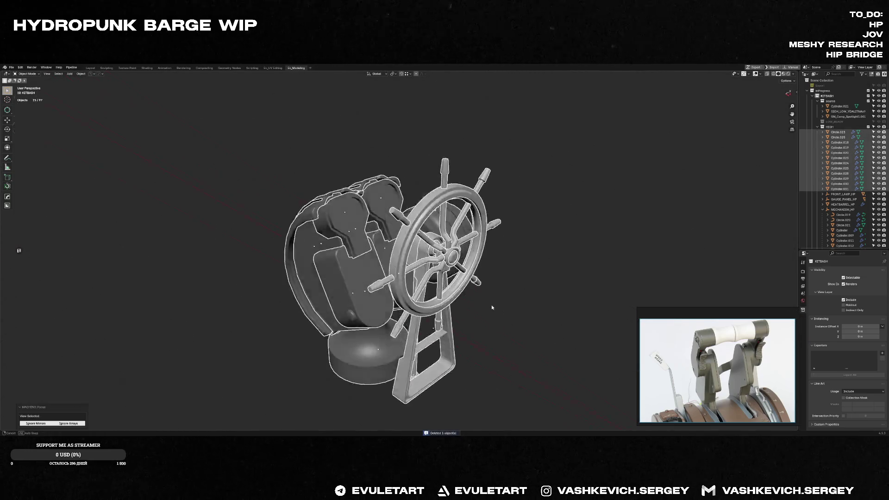
{"action": "scroll", "coordinate": [542, 291], "scroll_direction": "up", "scroll_amount": 2}
{"action": "mouse_move", "coordinate": [542, 291]}
{"action": "middle_mouse_down"}
{"action": "mouse_move", "coordinate": [396, 323]}
{"action": "mouse_move", "coordinate": [428, 332]}
{"action": "middle_mouse_up"}
{"action": "scroll", "coordinate": [353, 331], "scroll_direction": "up", "scroll_amount": 3}
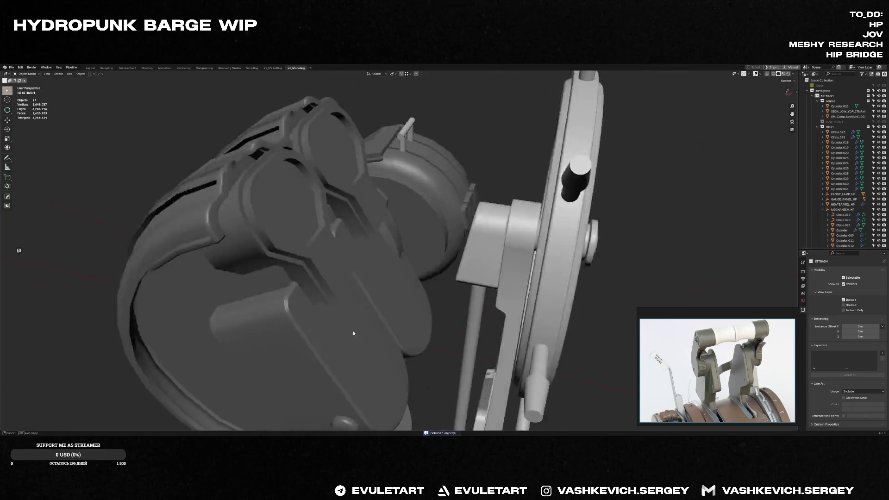
{"action": "scroll", "coordinate": [377, 325], "scroll_direction": "down", "scroll_amount": 3}
{"action": "mouse_move", "coordinate": [377, 324]}
{"action": "middle_mouse_down"}
{"action": "mouse_move", "coordinate": [338, 327]}
{"action": "mouse_move", "coordinate": [353, 335]}
{"action": "mouse_move", "coordinate": [501, 309]}
{"action": "mouse_move", "coordinate": [482, 333]}
{"action": "mouse_move", "coordinate": [403, 300]}
{"action": "mouse_move", "coordinate": [474, 327]}
{"action": "mouse_move", "coordinate": [475, 267]}
{"action": "mouse_move", "coordinate": [451, 250]}
{"action": "middle_mouse_up"}
{"action": "scroll", "coordinate": [404, 300], "scroll_direction": "down", "scroll_amount": 3}
{"action": "scroll", "coordinate": [404, 300], "scroll_direction": "up", "scroll_amount": 4}
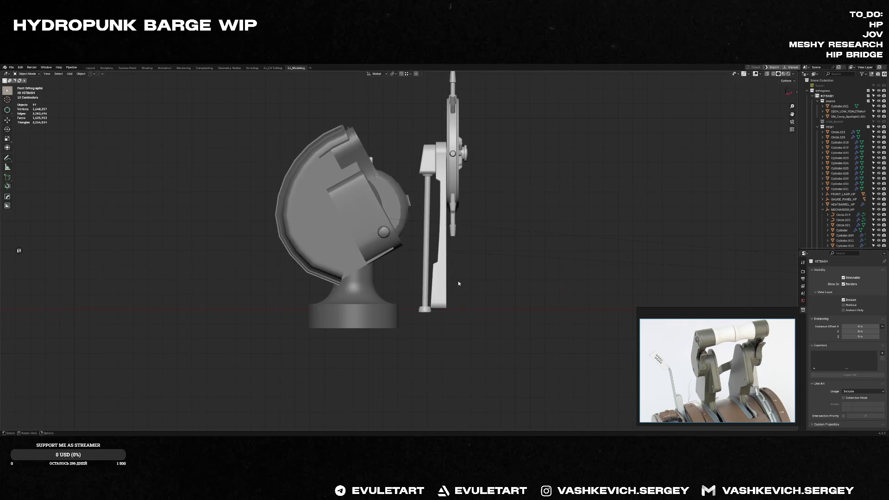
{"action": "mouse_move", "coordinate": [457, 281]}
{"action": "middle_mouse_down"}
{"action": "mouse_move", "coordinate": [371, 265]}
{"action": "mouse_move", "coordinate": [360, 250]}
{"action": "mouse_move", "coordinate": [466, 279]}
{"action": "mouse_move", "coordinate": [417, 264]}
{"action": "middle_mouse_up"}
Slide the crossbar edge loop along the wheel's stand frame in edit mode
{"action": "left_click", "coordinate": [360, 251]}
{"action": "key", "text": "KP_Decimal"}
{"action": "key", "text": "Tab"}
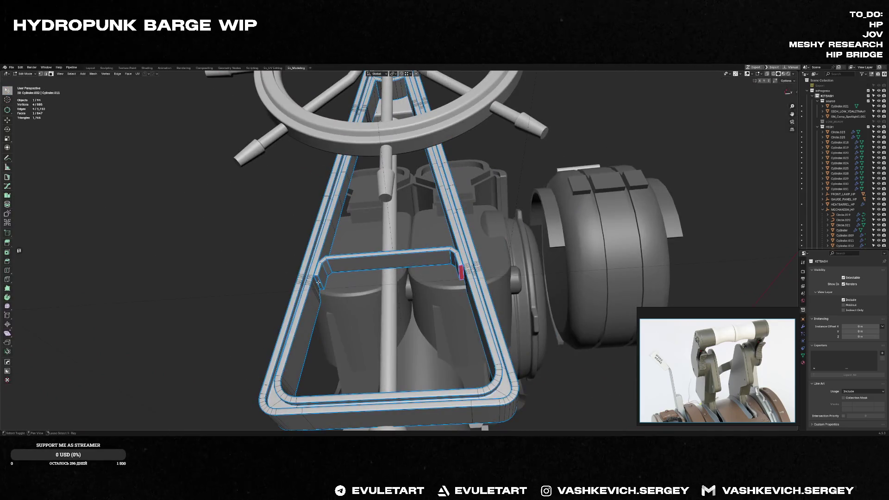
{"action": "left_click", "coordinate": [318, 279], "text": "shift"}
{"action": "key", "text": "g"}
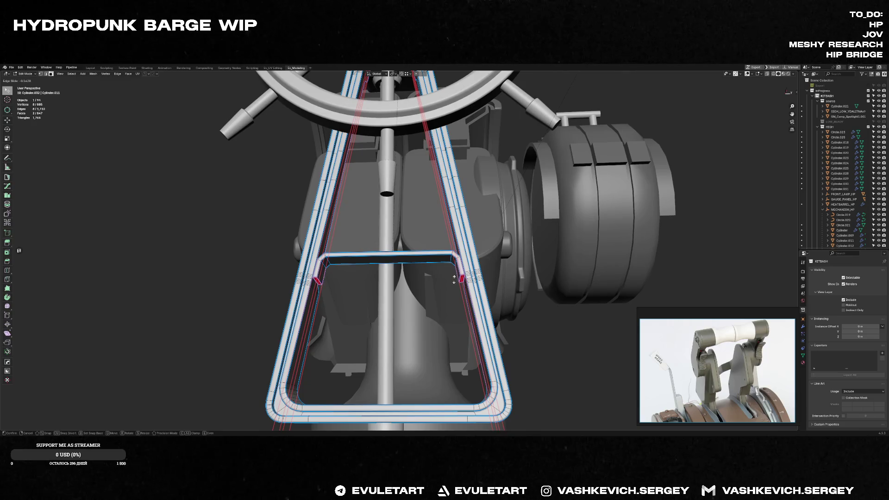
{"action": "key", "text": "Tab"}
Deselect the stand frame and orbit to a front overview of the helm
{"action": "middle_click_drag", "start_coordinate": [472, 282], "coordinate": [525, 308]}
{"action": "scroll", "coordinate": [480, 286], "scroll_direction": "down", "scroll_amount": 3}
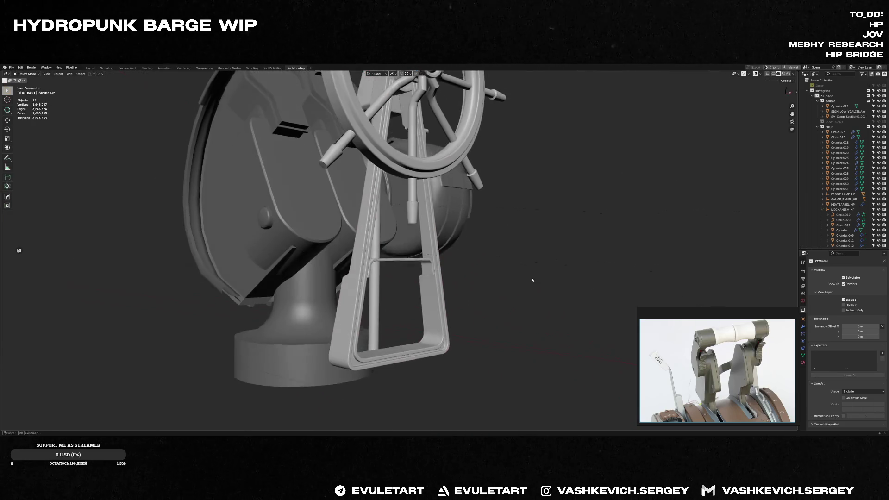
{"action": "left_click", "coordinate": [526, 309]}
{"action": "scroll", "coordinate": [521, 270], "scroll_direction": "down", "scroll_amount": 5}
{"action": "middle_click_drag", "start_coordinate": [521, 270], "coordinate": [505, 292]}
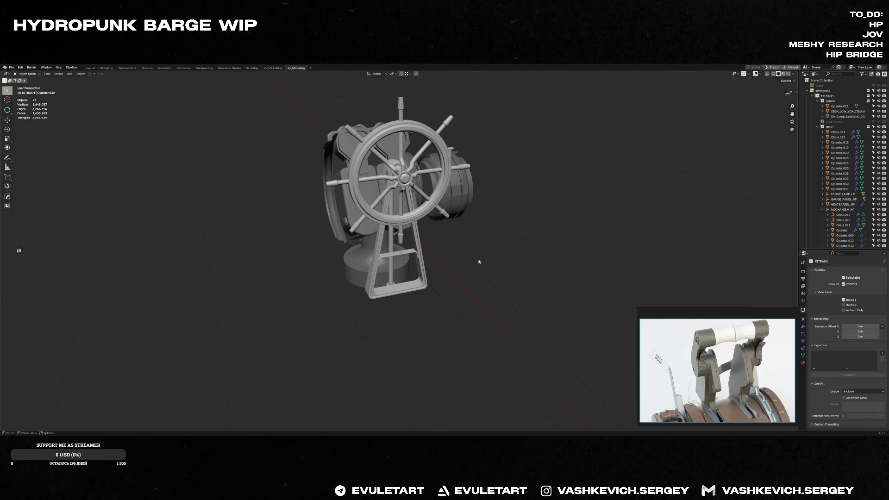
Inspect the lamp cylinder up close, then bring the ship wheel back into view
{"action": "middle_click_drag", "start_coordinate": [473, 267], "coordinate": [497, 205]}
{"action": "left_click", "coordinate": [497, 205]}
{"action": "key", "text": "KP_Decimal"}
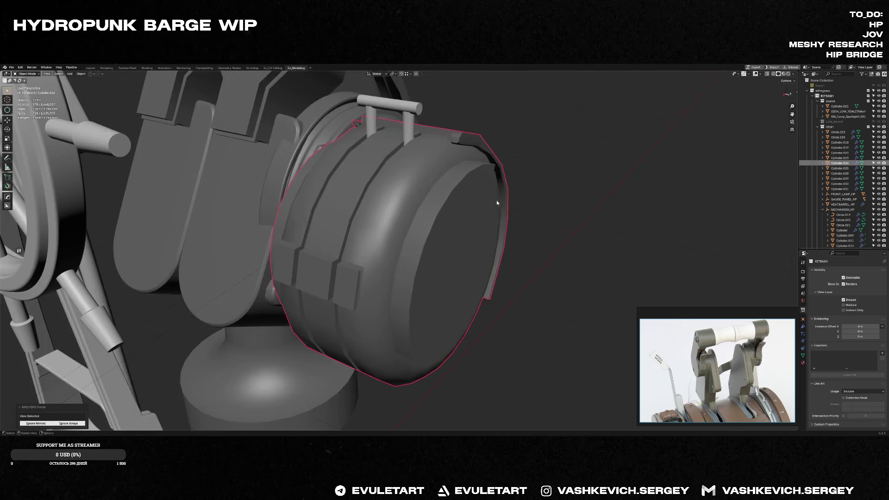
{"action": "scroll", "coordinate": [399, 239], "scroll_direction": "down", "scroll_amount": 2}
{"action": "mouse_move", "coordinate": [399, 239]}
{"action": "middle_mouse_down"}
{"action": "mouse_move", "coordinate": [435, 224]}
{"action": "mouse_move", "coordinate": [330, 224]}
{"action": "mouse_move", "coordinate": [494, 280]}
{"action": "middle_mouse_up"}
{"action": "middle_click_drag", "start_coordinate": [207, 258], "coordinate": [324, 274]}
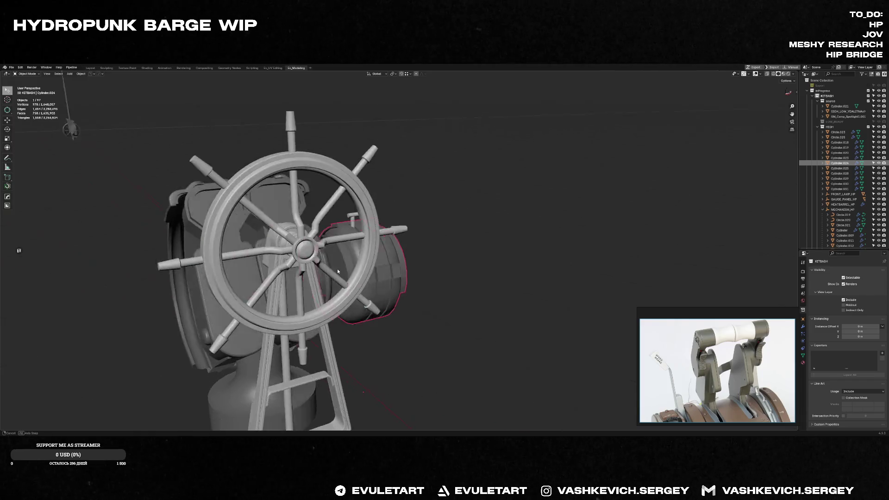
Isolate the wheel's hub ring in local view and enter edit mode on it
{"action": "left_click", "coordinate": [324, 272]}
{"action": "key", "text": "KP_Decimal"}
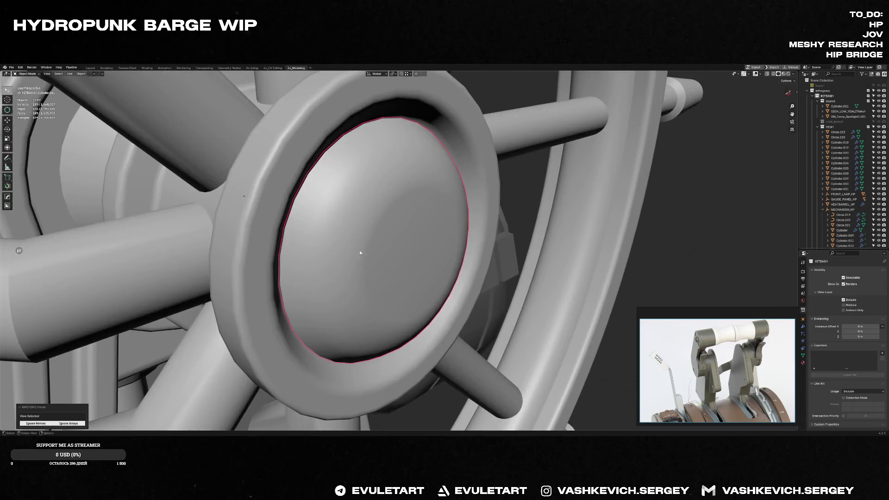
{"action": "scroll", "coordinate": [360, 192], "scroll_direction": "down", "scroll_amount": 2}
{"action": "key", "text": "KP_Divide"}
{"action": "mouse_move", "coordinate": [361, 192]}
{"action": "middle_mouse_down"}
{"action": "mouse_move", "coordinate": [366, 222]}
{"action": "mouse_move", "coordinate": [414, 215]}
{"action": "middle_mouse_up"}
{"action": "key", "text": "Tab"}
Thicken the two outer flange face loops along their normals with Alt+S
{"action": "key", "text": "alt+a"}
{"action": "left_click", "coordinate": [412, 215], "text": "alt"}
{"action": "left_click", "coordinate": [350, 237], "text": "alt+shift"}
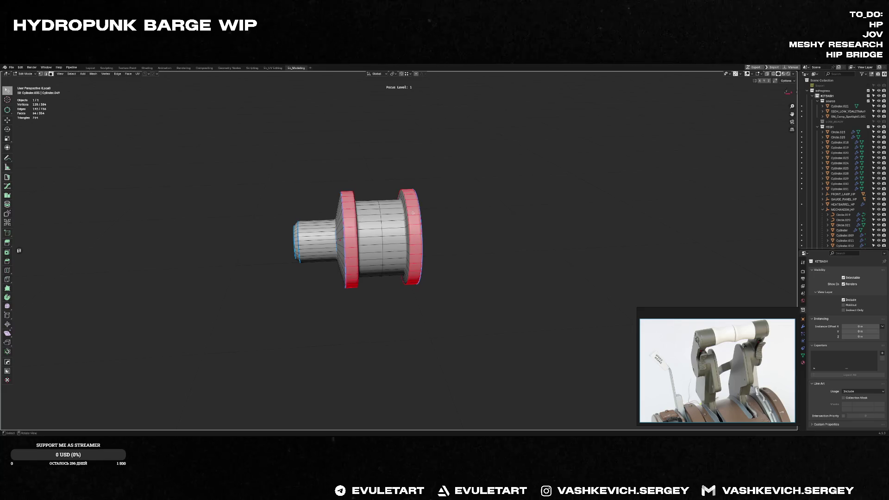
{"action": "mouse_move", "coordinate": [349, 236]}
{"action": "middle_mouse_down"}
{"action": "mouse_move", "coordinate": [386, 201]}
{"action": "mouse_move", "coordinate": [420, 218]}
{"action": "middle_mouse_up"}
{"action": "key", "text": "alt+s"}
{"action": "left_click", "coordinate": [386, 201]}
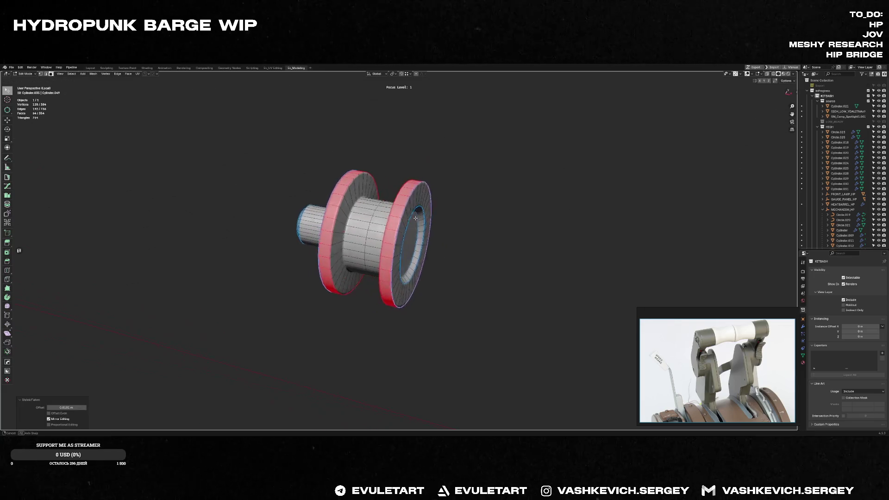
{"action": "key", "text": "Tab"}
{"action": "key", "text": "KP_Divide"}
{"action": "key", "text": "KP_Divide"}
Isolate the hub, grow the selection to the central barrel faces and fatten them
{"action": "key", "text": "Tab"}
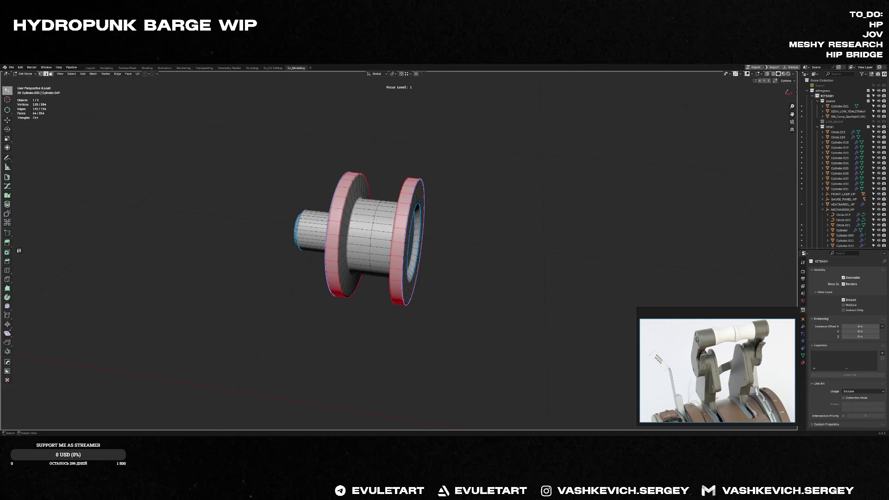
{"action": "middle_click_drag", "start_coordinate": [419, 217], "coordinate": [444, 217]}
{"action": "key", "text": "ctrl+KP_Add"}
{"action": "key", "text": "alt+s"}
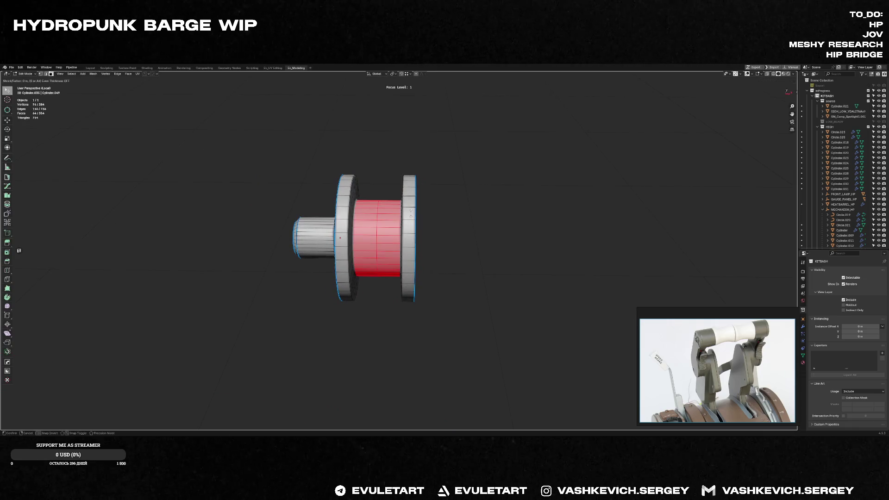
{"action": "left_click", "coordinate": [415, 209]}
{"action": "key", "text": "Tab"}
{"action": "key", "text": "KP_Divide"}
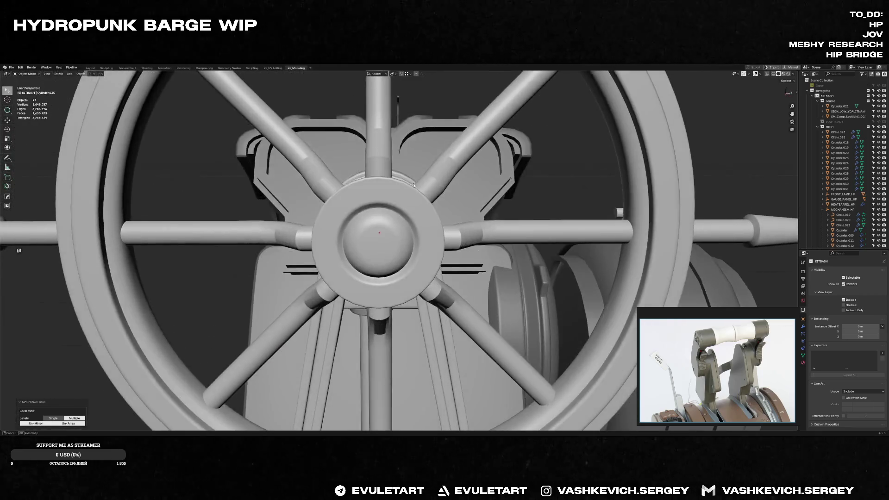
Re-select the hub and fatten its central faces a second time
{"action": "middle_click_drag", "start_coordinate": [413, 182], "coordinate": [375, 190]}
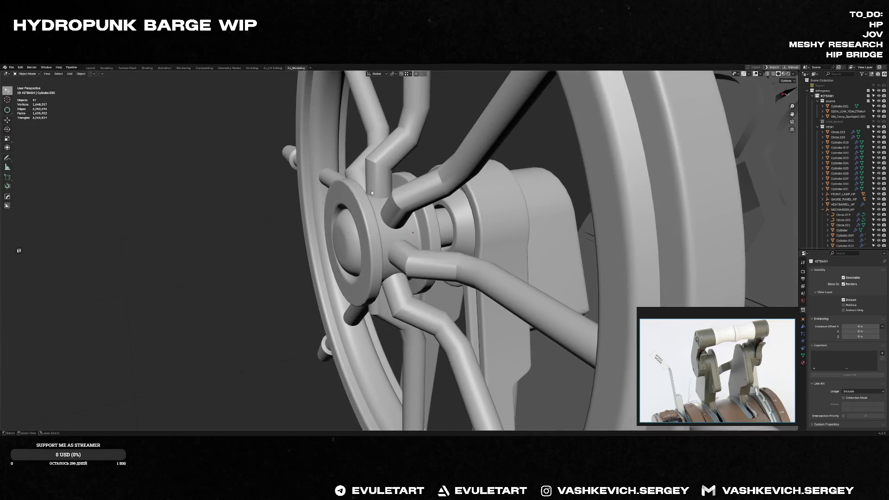
{"action": "left_click", "coordinate": [372, 190]}
{"action": "key", "text": "Tab"}
{"action": "key", "text": "alt+s"}
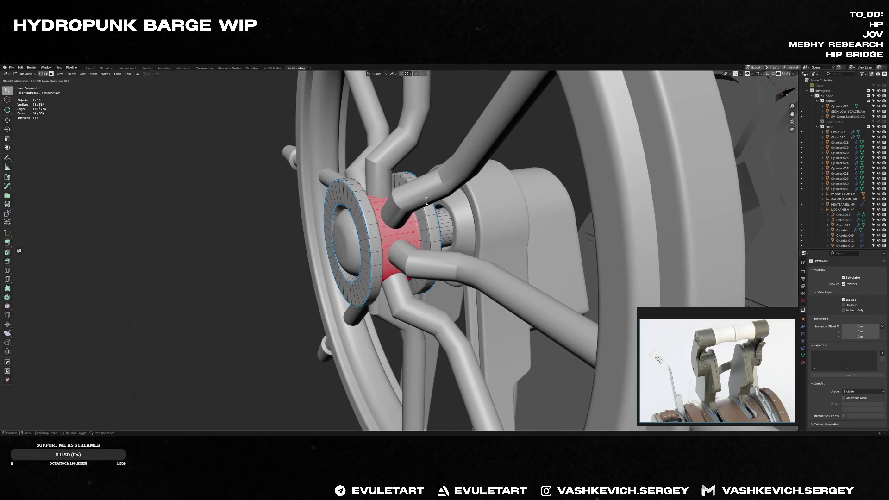
{"action": "left_click", "coordinate": [394, 218]}
{"action": "mouse_move", "coordinate": [394, 219]}
{"action": "middle_mouse_down"}
{"action": "mouse_move", "coordinate": [405, 208]}
{"action": "mouse_move", "coordinate": [312, 154]}
{"action": "middle_mouse_up"}
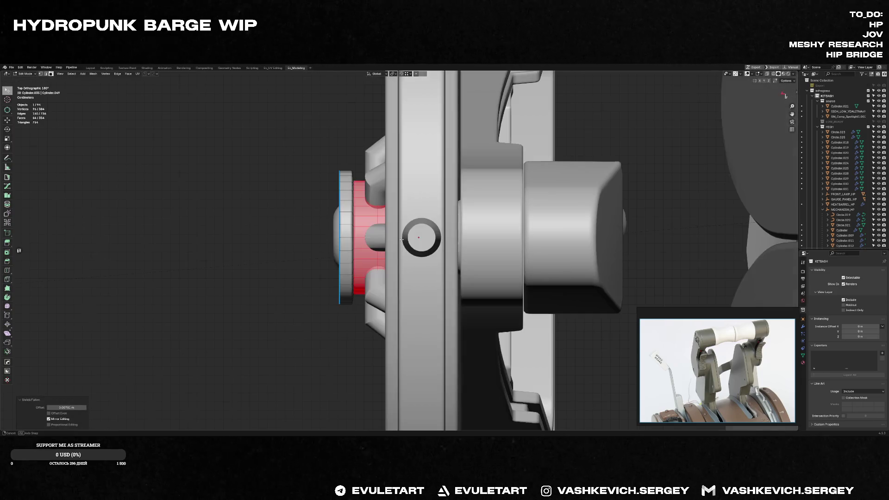
Lasso the outer flange vertices in X-ray and push them outward along the X axis
{"action": "key", "text": "alt+z"}
{"action": "key", "text": "alt+z"}
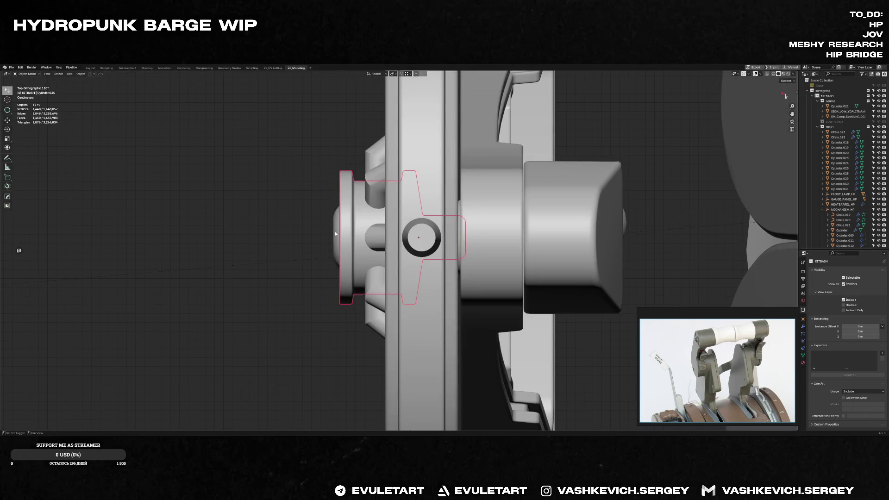
{"action": "key", "text": "c"}
{"action": "key", "text": "Escape"}
{"action": "key", "text": "alt+z"}
{"action": "left_click_drag", "start_coordinate": [347, 144], "coordinate": [290, 336]}
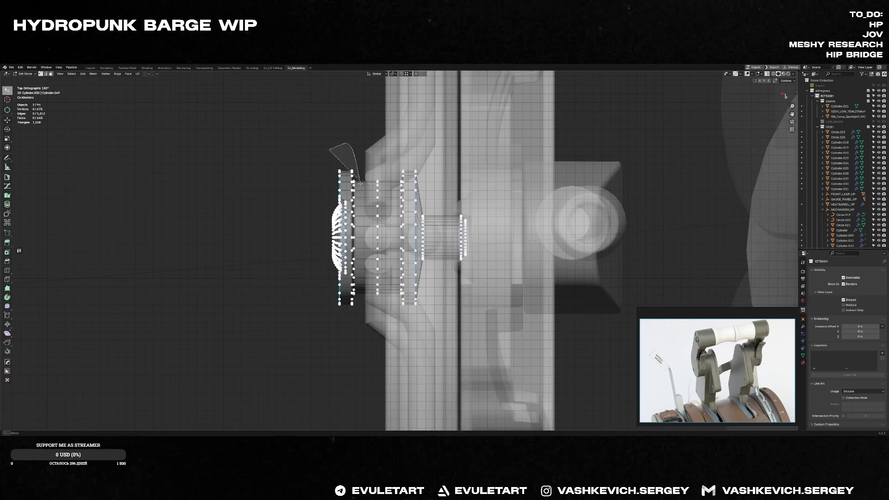
{"action": "key", "text": "alt+z"}
{"action": "key", "text": "g"}
{"action": "key", "text": "x"}
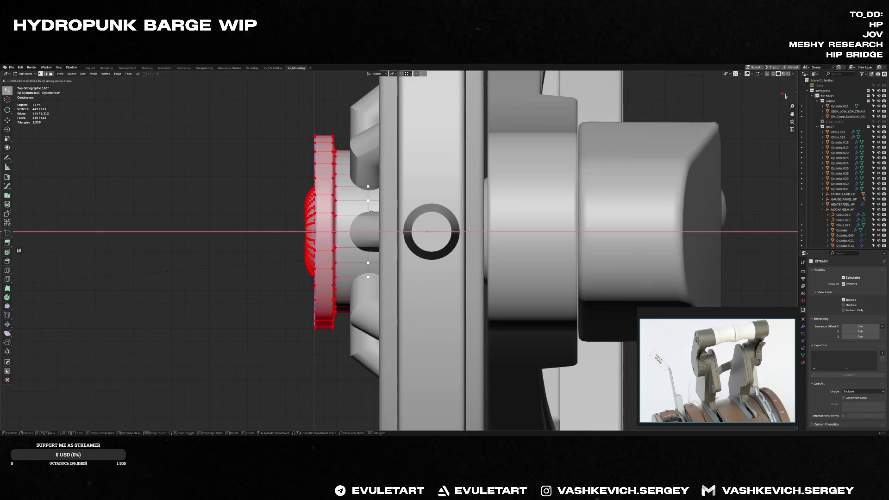
{"action": "left_click", "coordinate": [378, 213]}
{"action": "mouse_move", "coordinate": [377, 212]}
{"action": "middle_mouse_down"}
{"action": "mouse_move", "coordinate": [373, 187]}
{"action": "mouse_move", "coordinate": [383, 186]}
{"action": "mouse_move", "coordinate": [410, 229]}
{"action": "middle_mouse_up"}
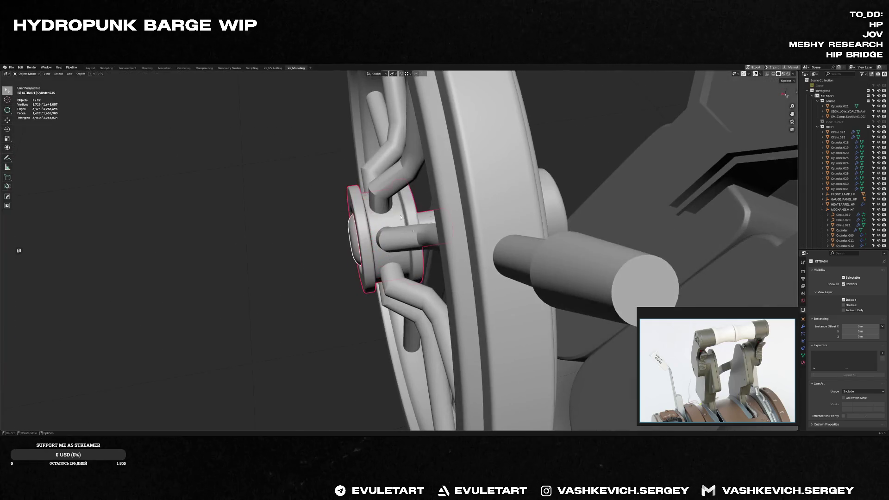
Cut a new edge loop around the hub and get back into editing its mesh
{"action": "left_click", "coordinate": [410, 230]}
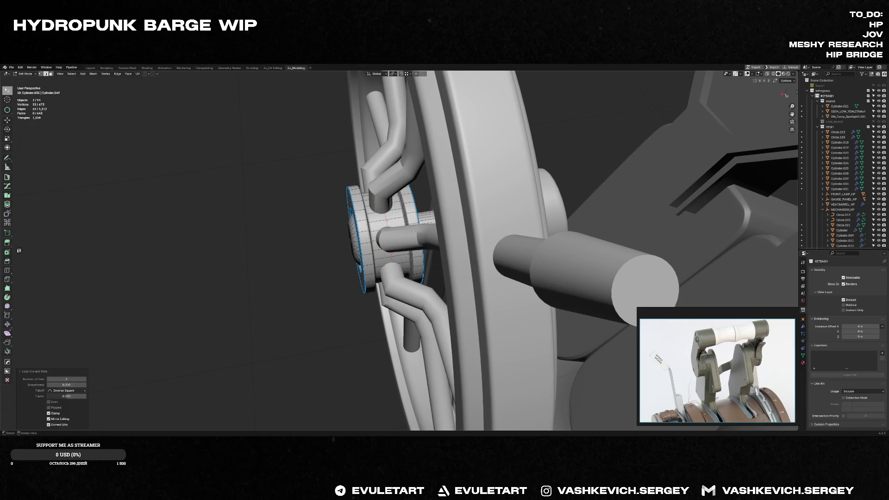
{"action": "key", "text": "Tab"}
{"action": "key", "text": "shift+space"}
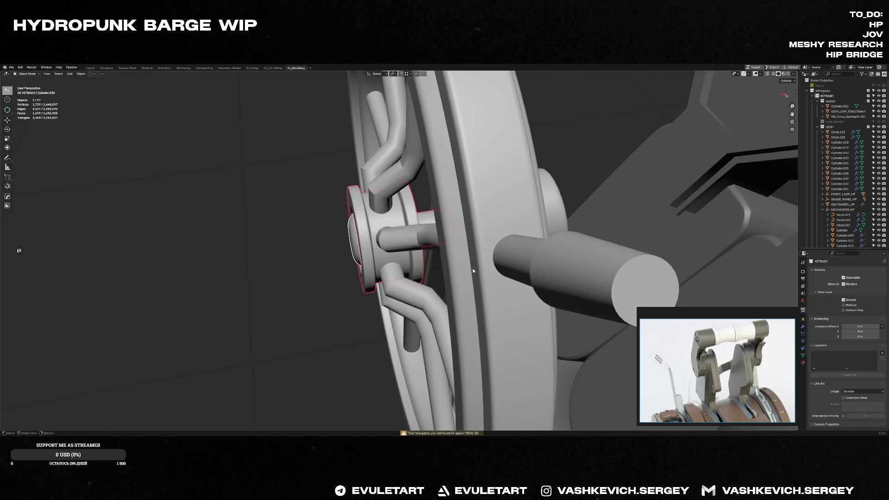
{"action": "mouse_move", "coordinate": [275, 243]}
{"action": "middle_mouse_down"}
{"action": "mouse_move", "coordinate": [320, 226]}
{"action": "mouse_move", "coordinate": [265, 234]}
{"action": "mouse_move", "coordinate": [304, 248]}
{"action": "mouse_move", "coordinate": [326, 243]}
{"action": "mouse_move", "coordinate": [394, 179]}
{"action": "mouse_move", "coordinate": [375, 179]}
{"action": "middle_mouse_up"}
{"action": "left_click", "coordinate": [266, 234]}
{"action": "scroll", "coordinate": [342, 230], "scroll_direction": "up", "scroll_amount": 3}
{"action": "scroll", "coordinate": [343, 230], "scroll_direction": "down", "scroll_amount": 3}
{"action": "key", "text": "Tab"}
Widen the selected hub ring loop with two X-constrained scales
{"action": "left_click", "coordinate": [381, 179], "text": "alt"}
{"action": "key", "text": "s"}
{"action": "key", "text": "x"}
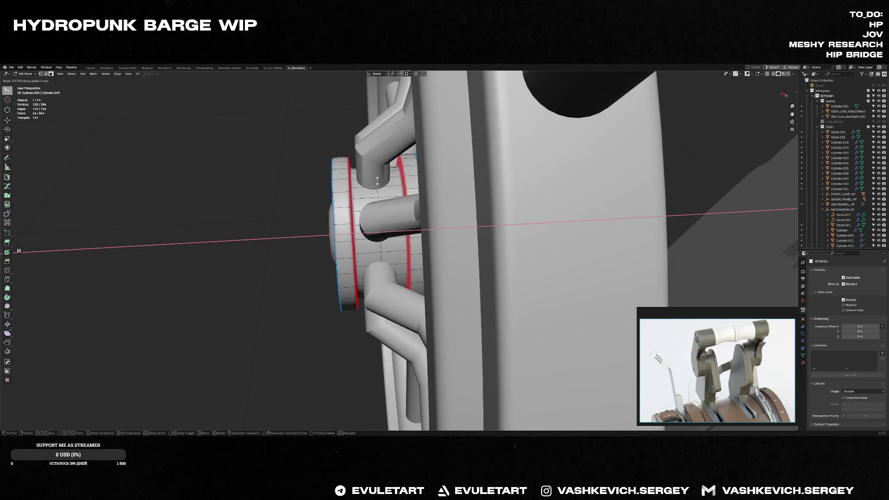
{"action": "left_click", "coordinate": [372, 180]}
{"action": "key", "text": "s"}
{"action": "key", "text": "x"}
{"action": "left_click", "coordinate": [372, 184]}
Switch to the hub ring object and reopen it for mesh editing
{"action": "key", "text": "Tab"}
{"action": "left_click", "coordinate": [343, 179]}
{"action": "key", "text": "Tab"}
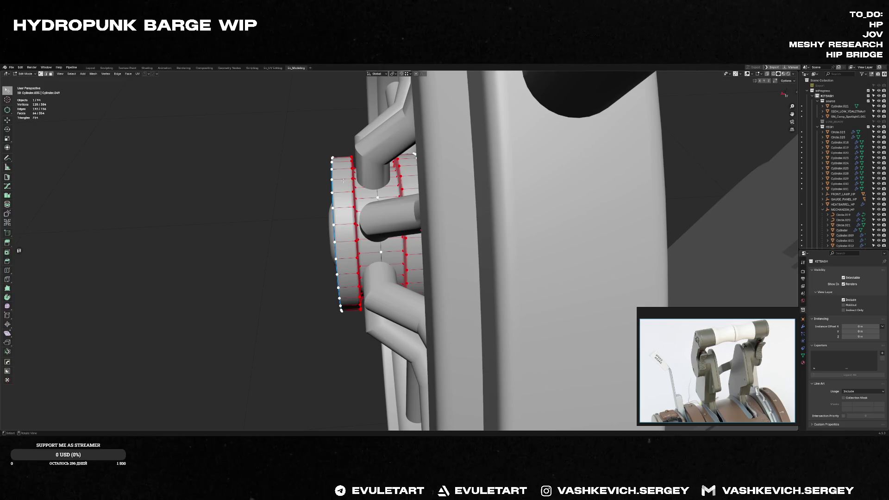
{"action": "key", "text": "Tab"}
{"action": "mouse_move", "coordinate": [343, 180]}
{"action": "middle_mouse_down"}
{"action": "mouse_move", "coordinate": [342, 170]}
{"action": "mouse_move", "coordinate": [349, 191]}
{"action": "mouse_move", "coordinate": [368, 185]}
{"action": "mouse_move", "coordinate": [434, 222]}
{"action": "middle_mouse_up"}
{"action": "key", "text": "Tab"}
Box-select the inner flange vertices in X-ray and start sliding them along X
{"action": "key", "text": "alt+z"}
{"action": "key", "text": "alt+a"}
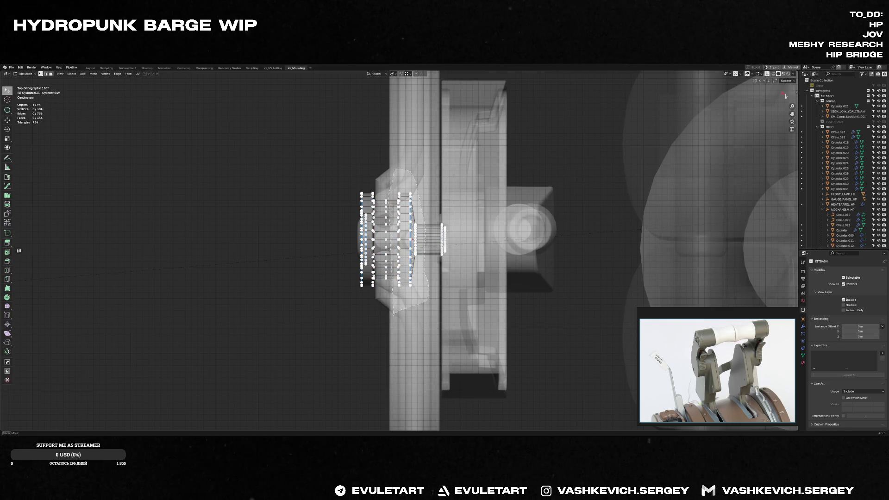
{"action": "left_click_drag", "start_coordinate": [428, 170], "coordinate": [390, 316]}
{"action": "key", "text": "alt+z"}
{"action": "mouse_move", "coordinate": [390, 316]}
{"action": "middle_mouse_down"}
{"action": "mouse_move", "coordinate": [409, 229]}
{"action": "mouse_move", "coordinate": [399, 220]}
{"action": "middle_mouse_up"}
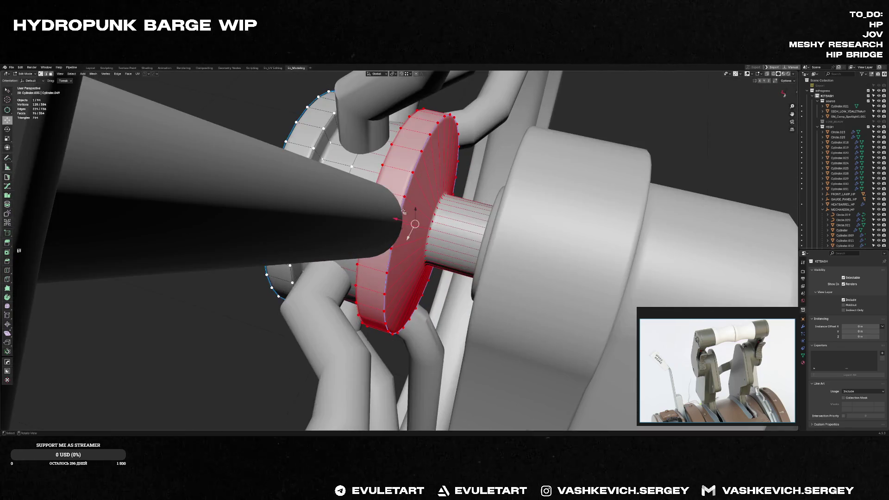
{"action": "key", "text": "g"}
{"action": "key", "text": "x"}
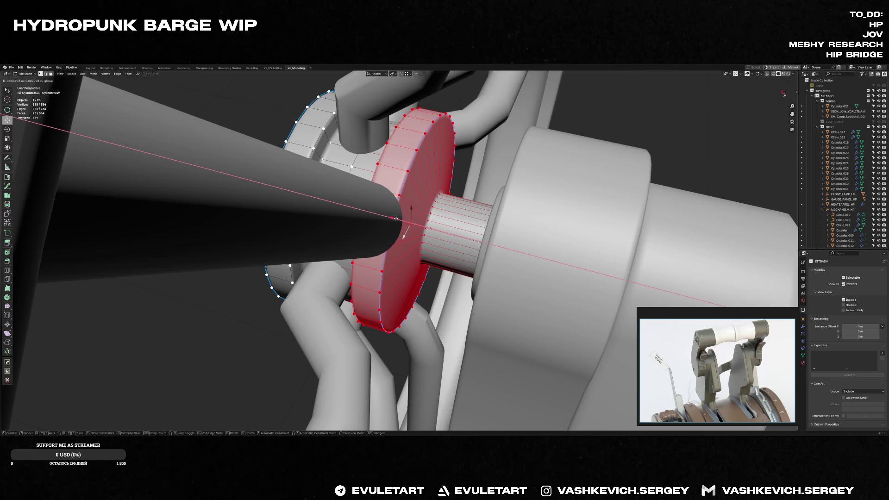
Confirm the inner flange move and inspect the hub from around it
{"action": "left_click", "coordinate": [399, 219]}
{"action": "middle_click_drag", "start_coordinate": [398, 220], "coordinate": [410, 236]}
{"action": "key", "text": "alt+z"}
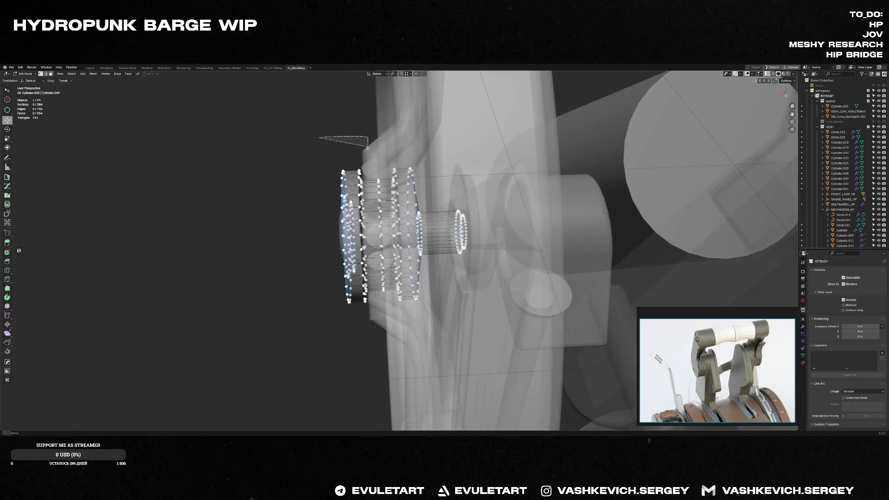
{"action": "left_click_drag", "start_coordinate": [367, 139], "coordinate": [374, 263]}
{"action": "key", "text": "Tab"}
{"action": "key", "text": "alt+z"}
Lasso the outer hub ring vertices in X-ray and shift them along the X axis
{"action": "left_click", "coordinate": [339, 226]}
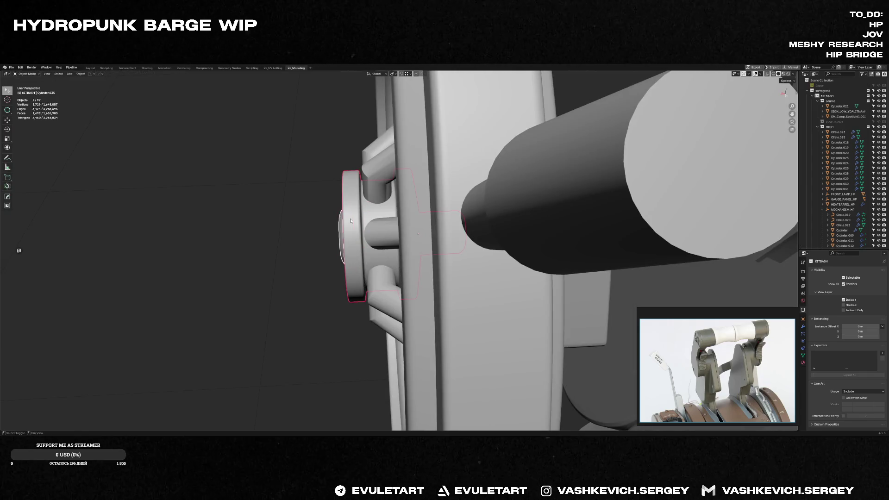
{"action": "key", "text": "Tab"}
{"action": "key", "text": "alt+z"}
{"action": "mouse_move", "coordinate": [315, 156]}
{"action": "left_mouse_down"}
{"action": "mouse_move", "coordinate": [366, 165]}
{"action": "mouse_move", "coordinate": [372, 306]}
{"action": "left_mouse_up"}
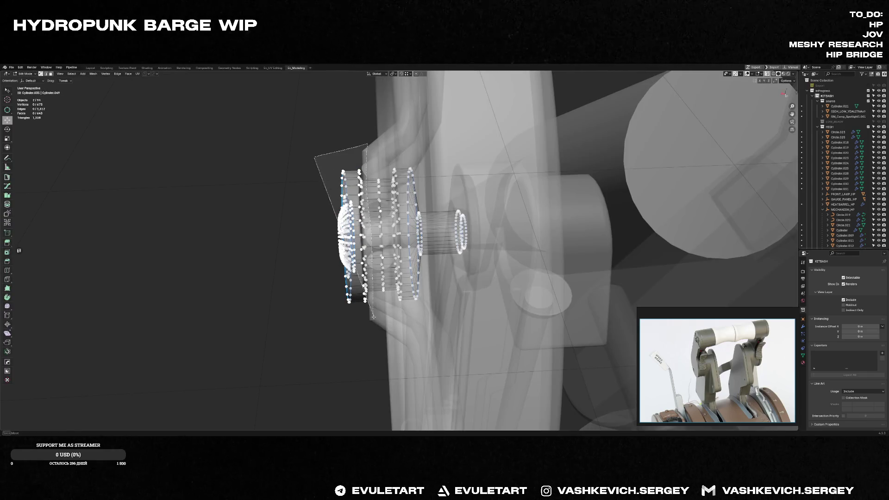
{"action": "key", "text": "alt+z"}
{"action": "mouse_move", "coordinate": [375, 278]}
{"action": "middle_mouse_down"}
{"action": "mouse_move", "coordinate": [426, 227]}
{"action": "mouse_move", "coordinate": [404, 221]}
{"action": "mouse_move", "coordinate": [430, 229]}
{"action": "middle_mouse_up"}
{"action": "key", "text": "g"}
{"action": "key", "text": "x"}
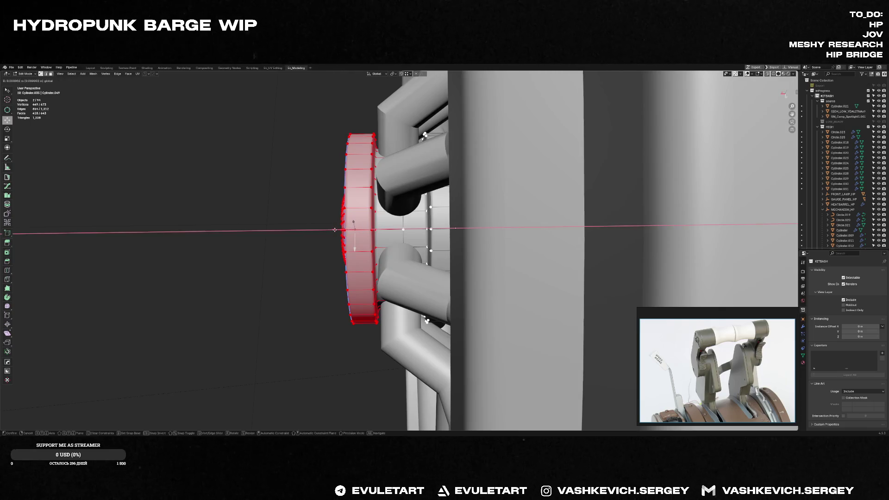
{"action": "left_click", "coordinate": [333, 229]}
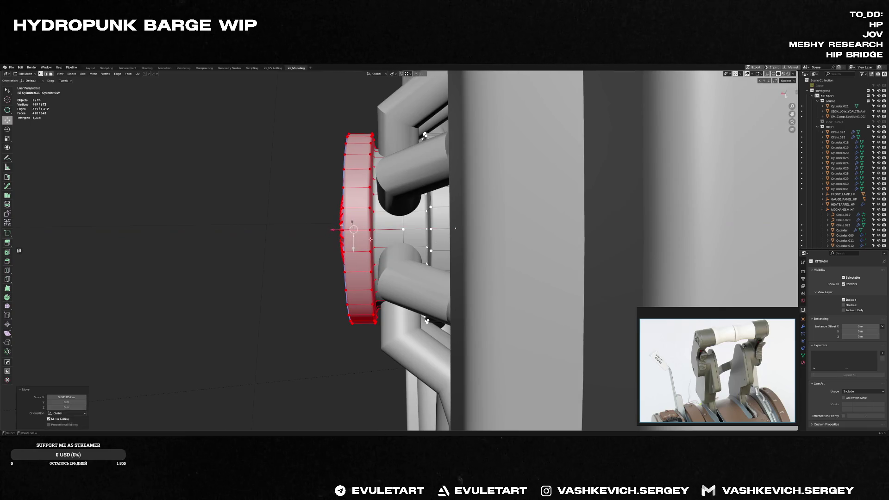
{"action": "key", "text": "alt+Tab"}
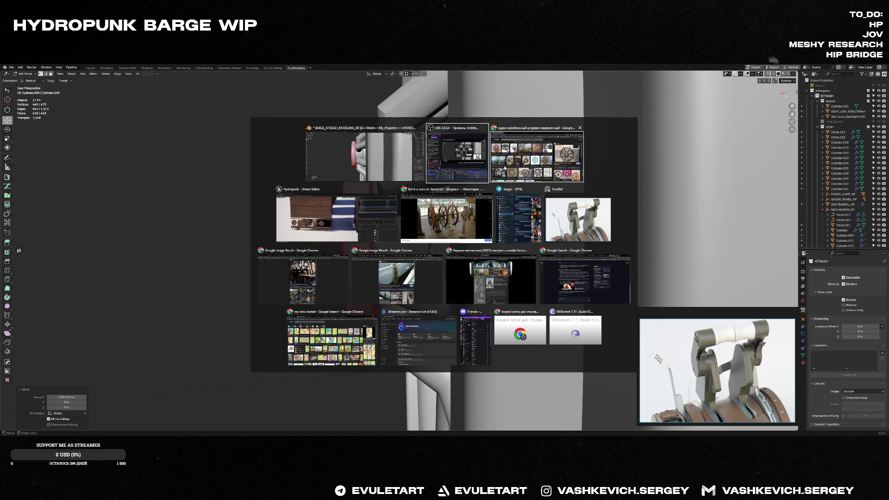
Bring Chrome forward and select the word современный in the search query to replace it
{"action": "key", "text": "alt+Tab"}
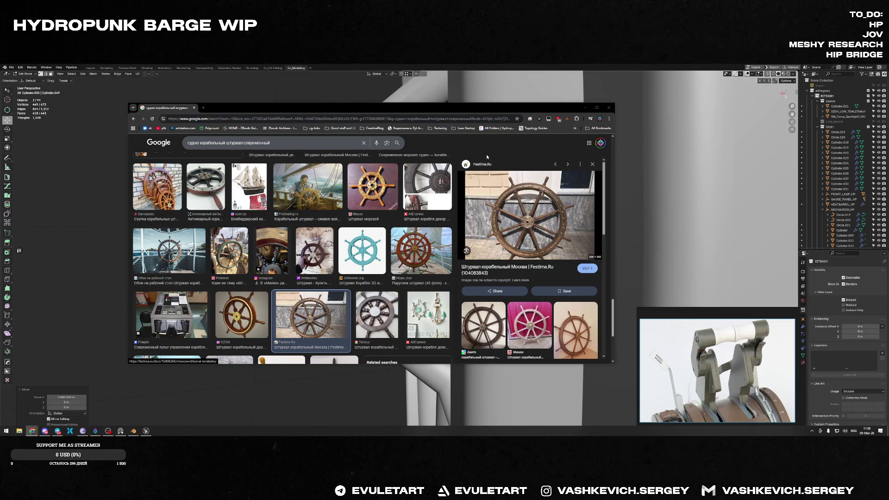
{"action": "left_click", "coordinate": [258, 143]}
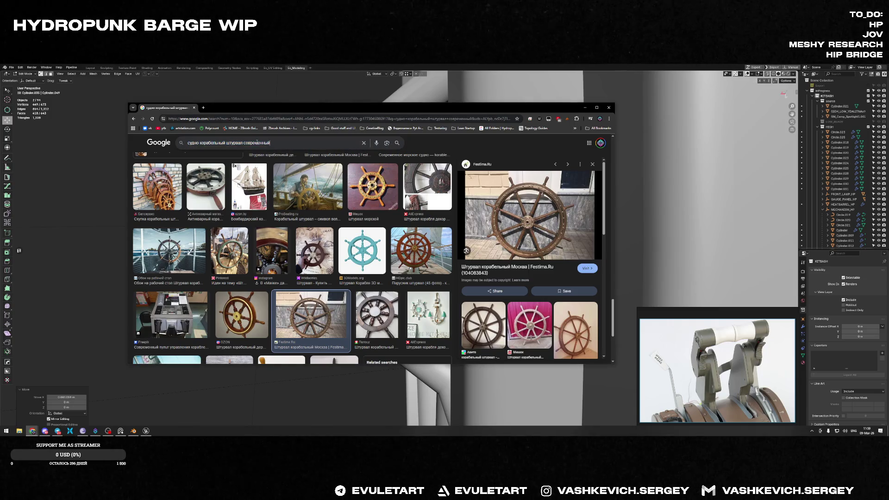
{"action": "double_click", "coordinate": [257, 142]}
{"action": "type", "text": "ста"}
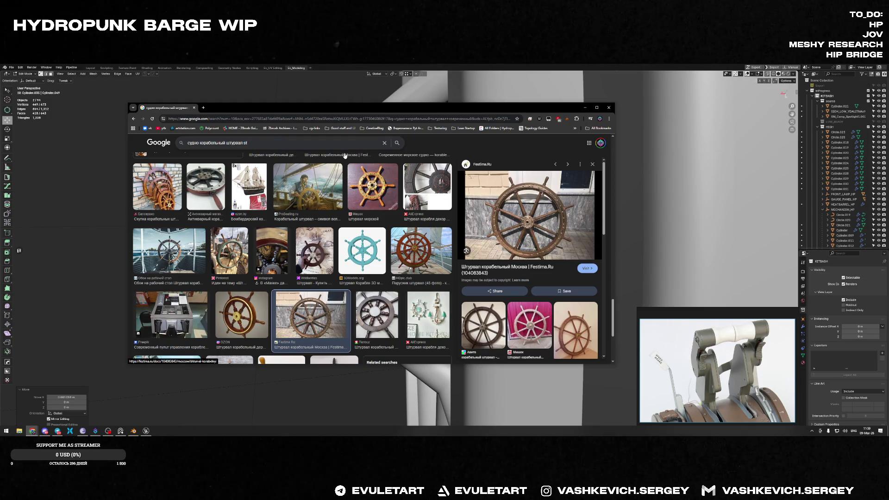
{"action": "type", "text": "eam punk"}
Run the steampunk wheel search and preview the TurboSquid, submarine, steampunk and airship results
{"action": "key", "text": "Return"}
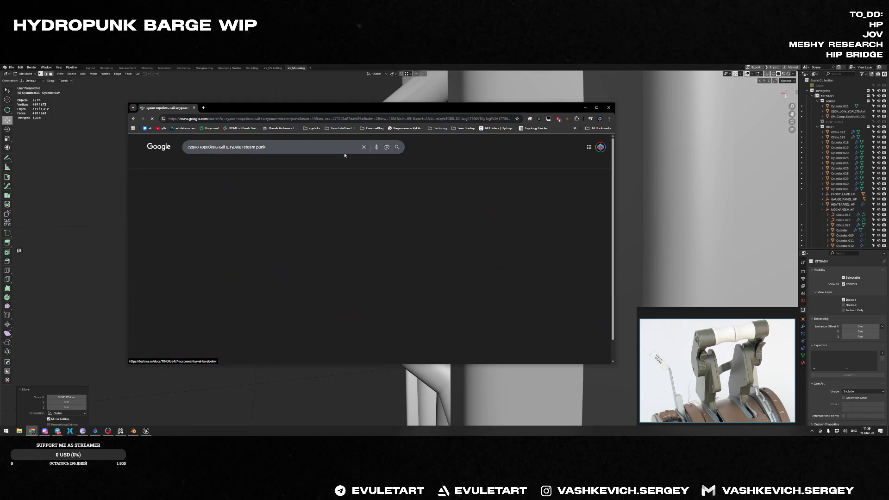
{"action": "left_click", "coordinate": [314, 214]}
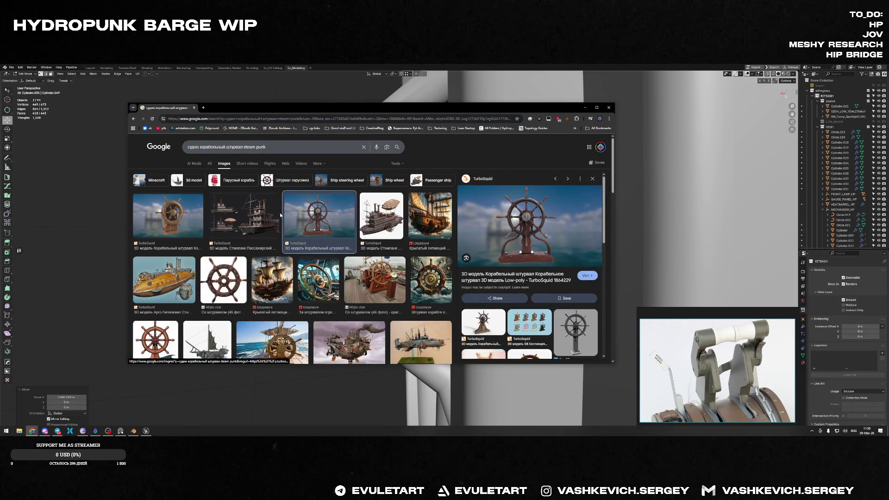
{"action": "left_click", "coordinate": [164, 284]}
{"action": "left_click", "coordinate": [317, 280]}
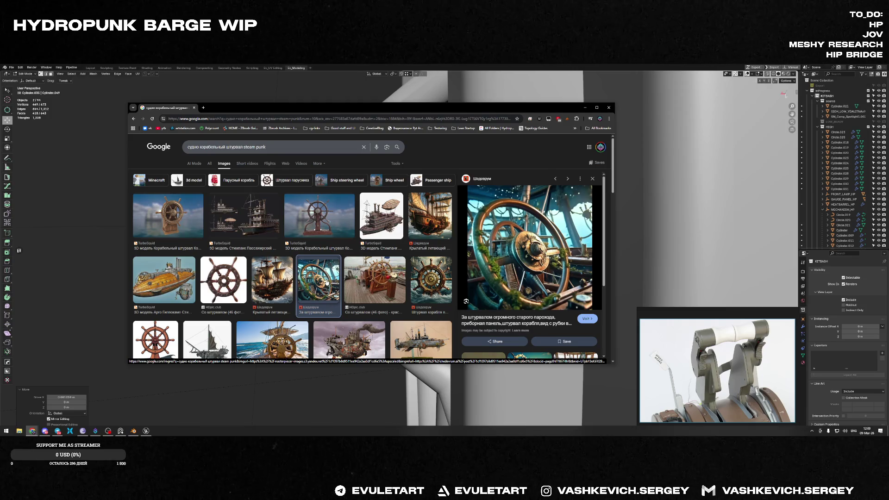
{"action": "scroll", "coordinate": [396, 261], "scroll_direction": "down", "scroll_amount": 2}
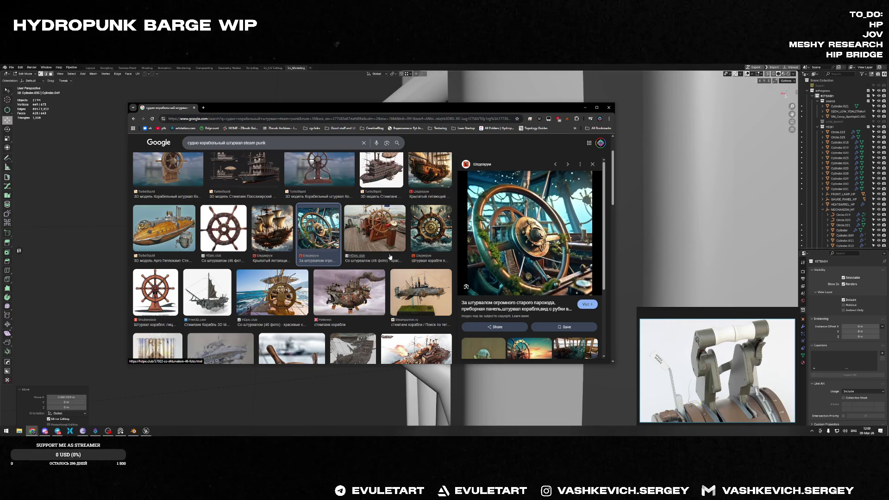
{"action": "scroll", "coordinate": [389, 257], "scroll_direction": "down", "scroll_amount": 3}
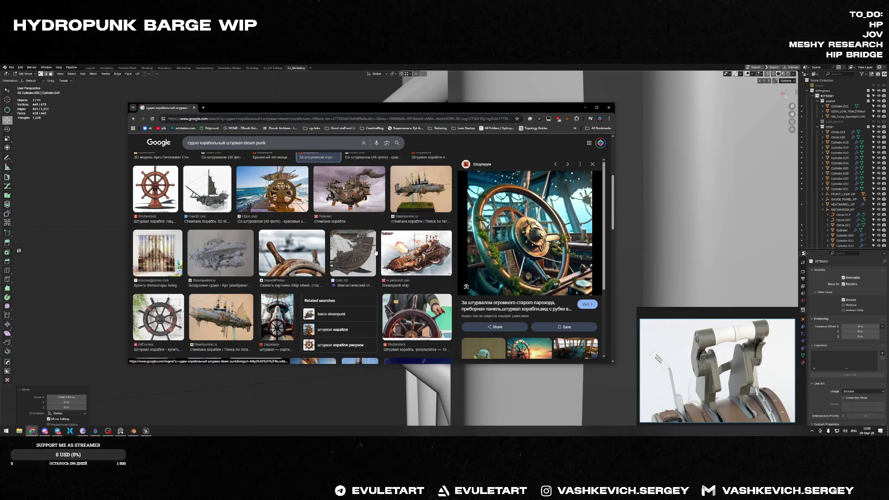
{"action": "scroll", "coordinate": [275, 235], "scroll_direction": "down", "scroll_amount": 3}
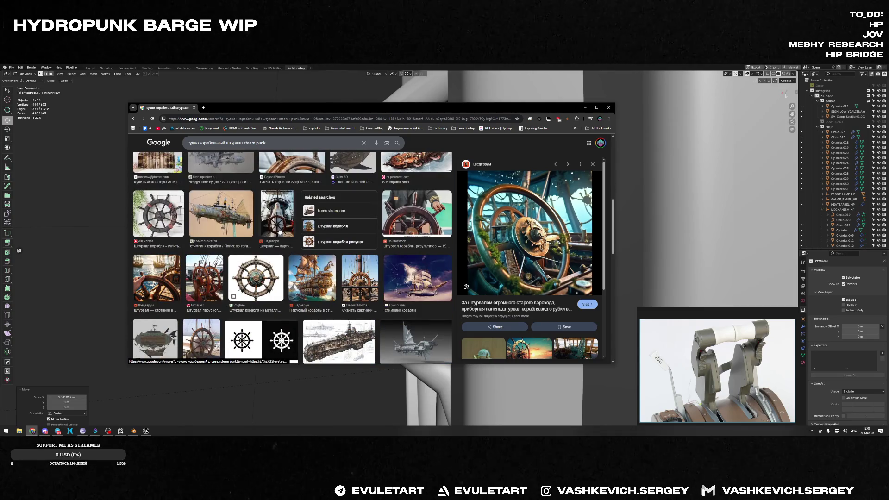
{"action": "scroll", "coordinate": [280, 232], "scroll_direction": "down", "scroll_amount": 1}
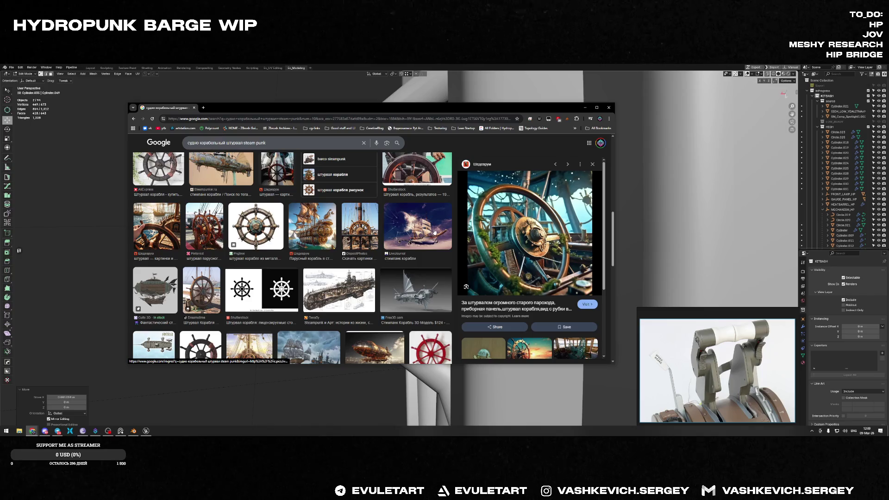
{"action": "scroll", "coordinate": [280, 232], "scroll_direction": "down", "scroll_amount": 2}
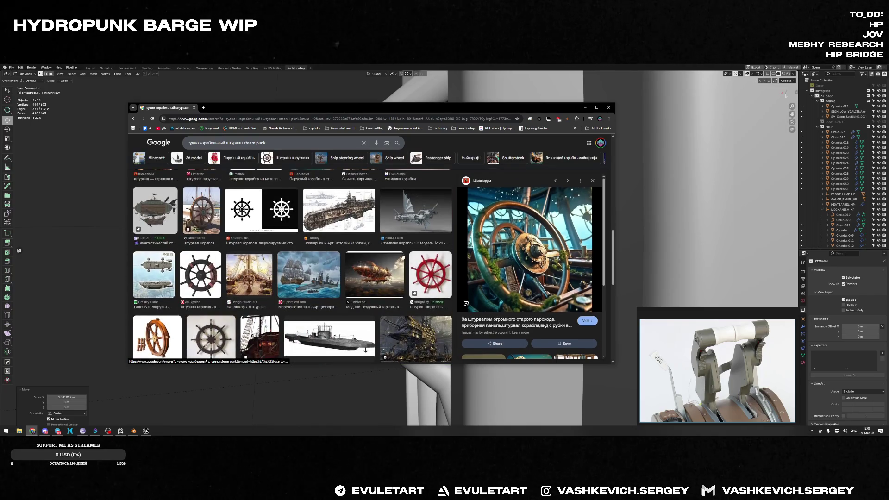
{"action": "left_click", "coordinate": [415, 210]}
{"action": "key", "text": "alt+Left"}
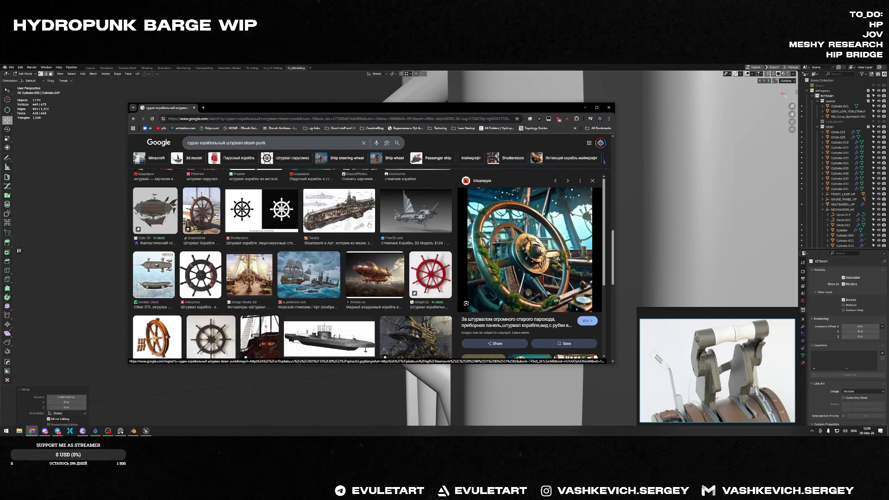
{"action": "scroll", "coordinate": [368, 226], "scroll_direction": "down", "scroll_amount": 2}
{"action": "scroll", "coordinate": [368, 226], "scroll_direction": "down", "scroll_amount": 2}
{"action": "scroll", "coordinate": [354, 210], "scroll_direction": "down", "scroll_amount": 2}
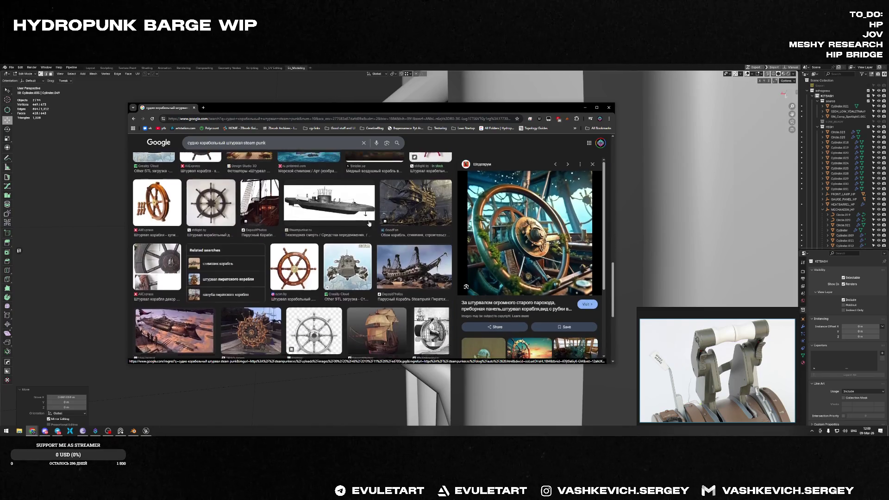
{"action": "scroll", "coordinate": [353, 210], "scroll_direction": "down", "scroll_amount": 2}
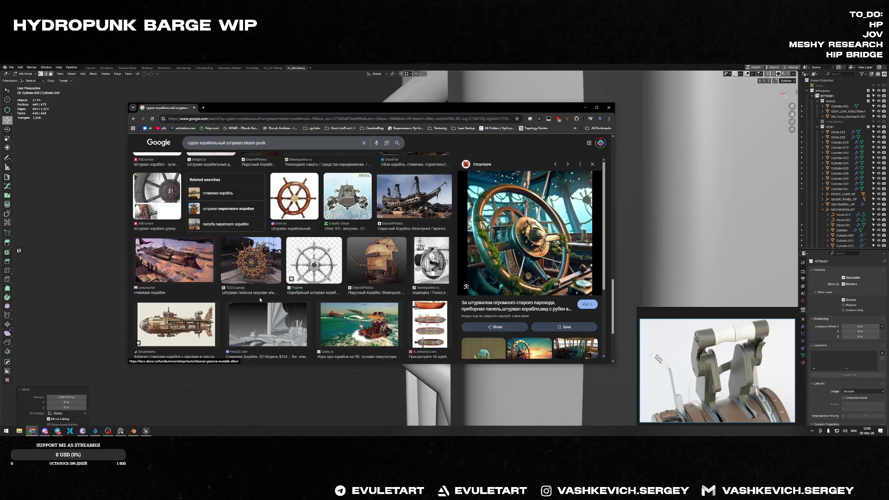
Preview the Free3D model and deck steering-wheel photo, then open a related wheel photo in a new tab
{"action": "left_click", "coordinate": [268, 323]}
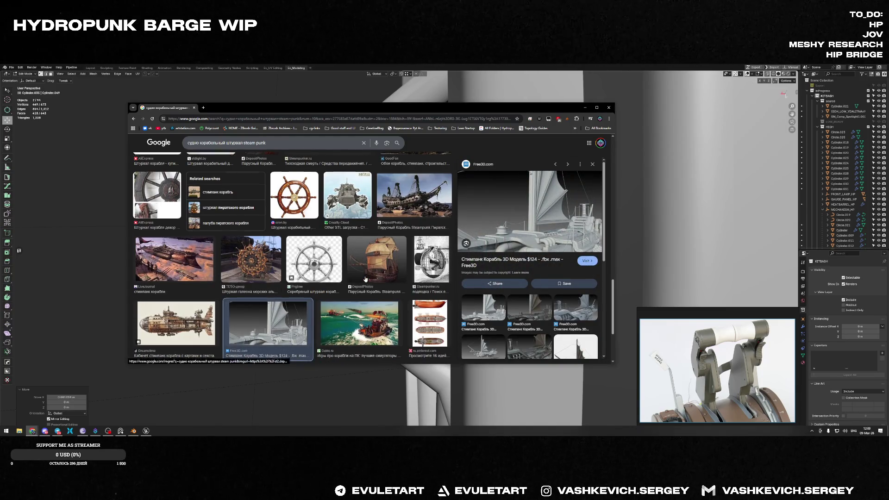
{"action": "scroll", "coordinate": [366, 279], "scroll_direction": "down", "scroll_amount": 3}
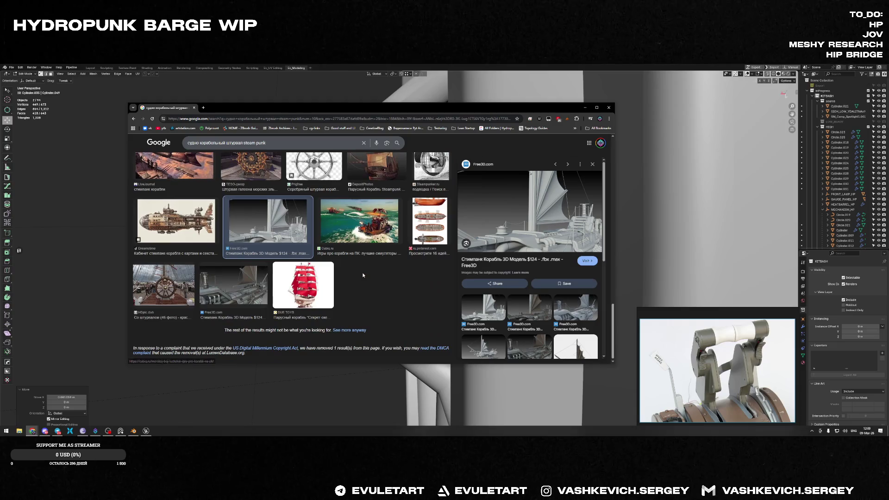
{"action": "left_click", "coordinate": [159, 293]}
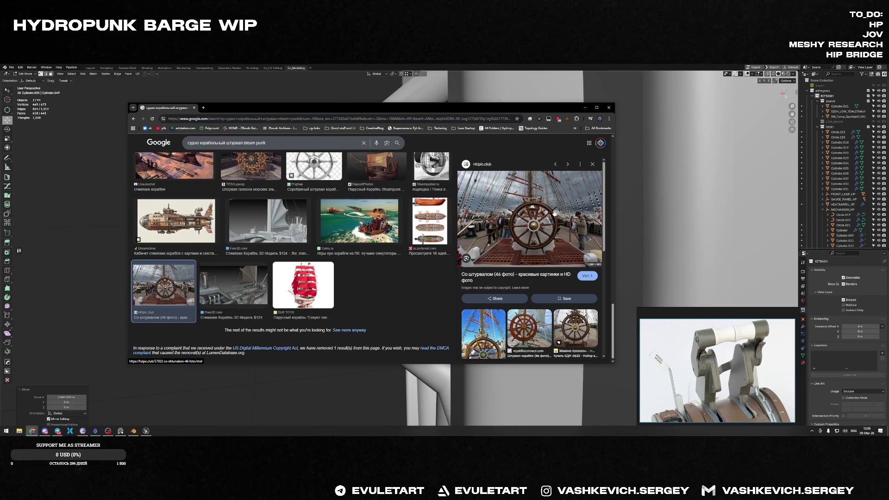
{"action": "left_click", "coordinate": [483, 328]}
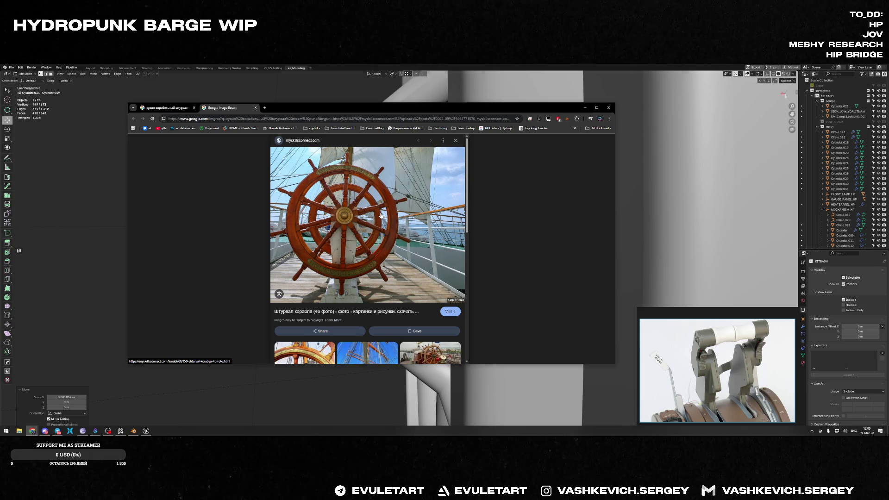
{"action": "scroll", "coordinate": [381, 215], "scroll_direction": "down", "scroll_amount": 1}
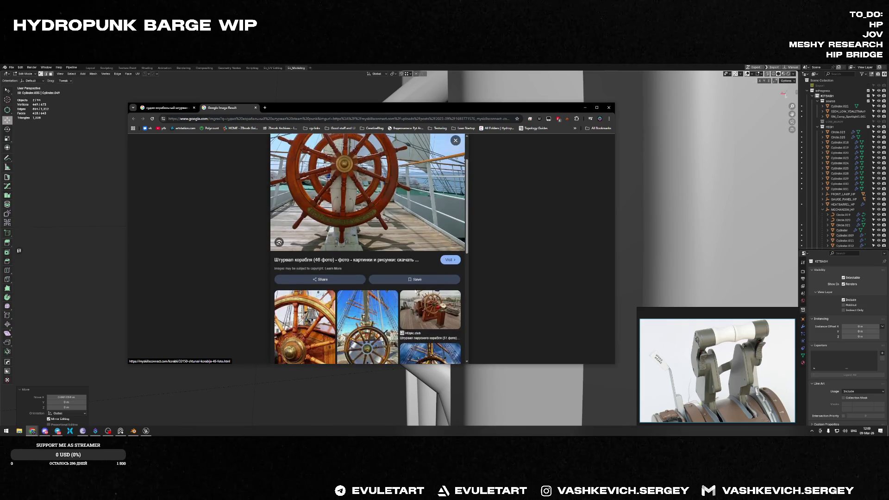
View the HDpic.club and sailing-ship wheel photos, then close the image tab
{"action": "left_click", "coordinate": [435, 312]}
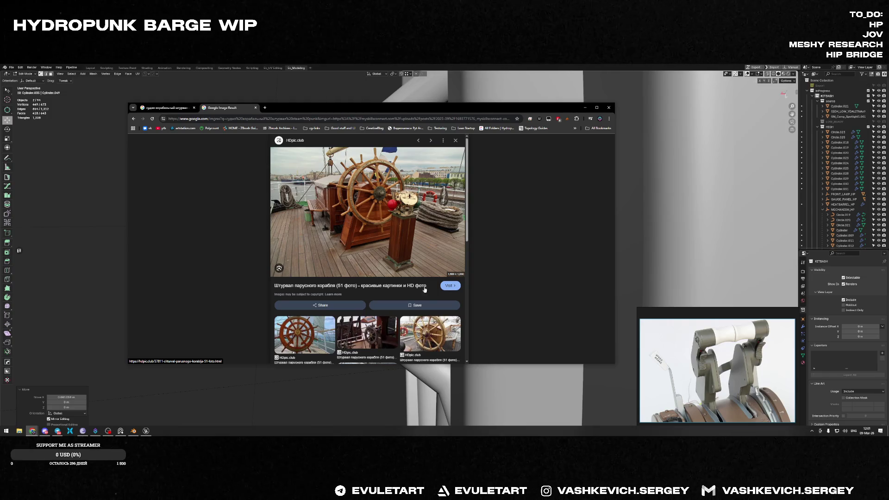
{"action": "left_click", "coordinate": [425, 322]}
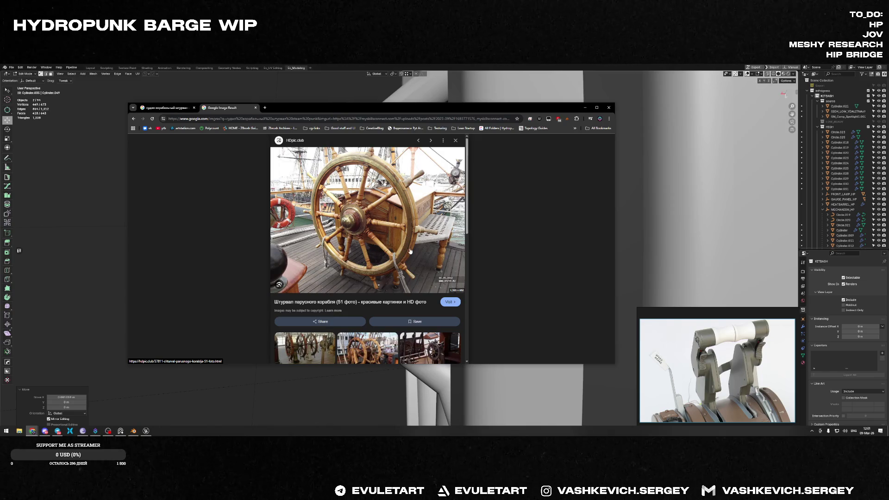
{"action": "key", "text": "ctrl+w"}
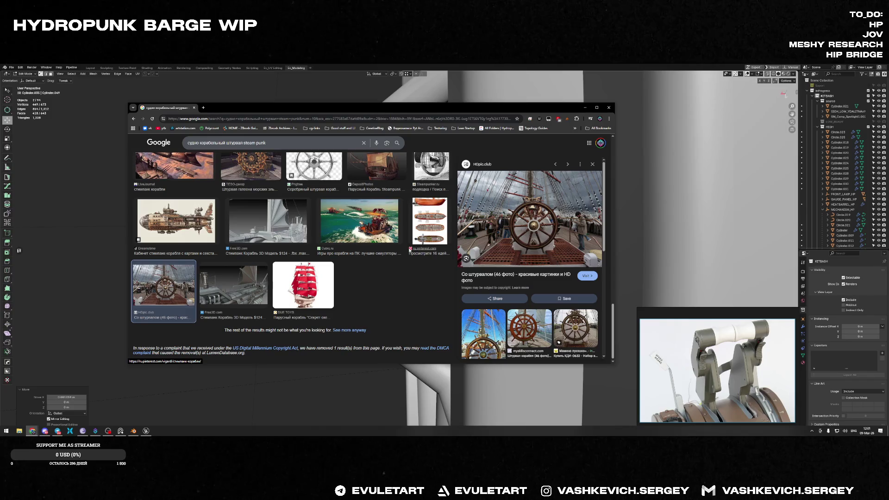
Load the omitted results, preview the Шедеврум wheel and clear the Russian words from the query
{"action": "left_click", "coordinate": [349, 330]}
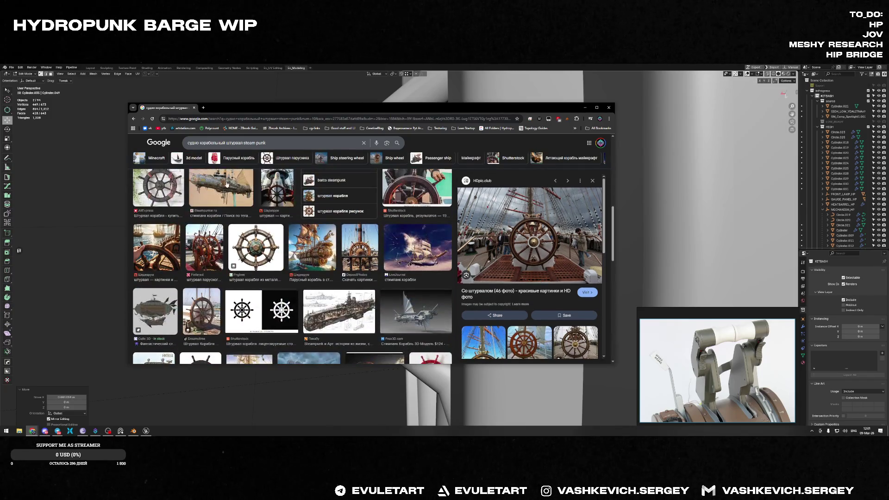
{"action": "scroll", "coordinate": [236, 177], "scroll_direction": "up", "scroll_amount": 2}
{"action": "left_click", "coordinate": [278, 236]}
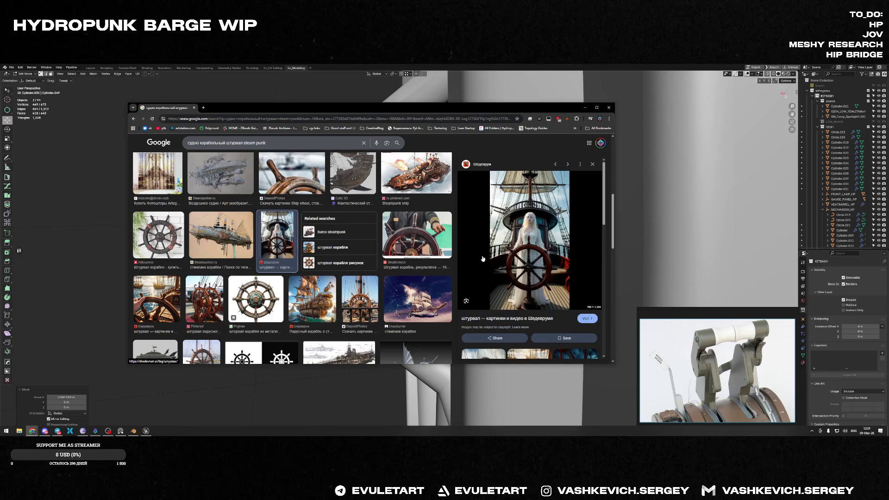
{"action": "scroll", "coordinate": [313, 208], "scroll_direction": "up", "scroll_amount": 2}
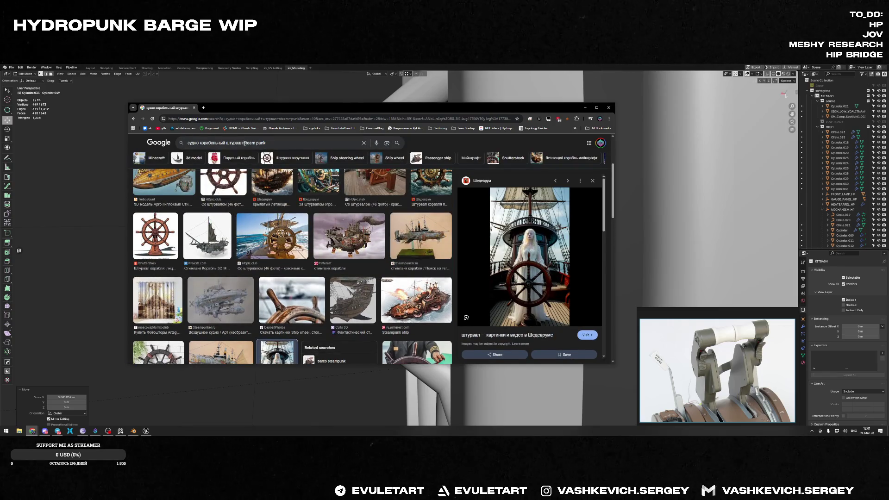
{"action": "key", "text": "ctrl+BackSpace"}
{"action": "key", "text": "ctrl+BackSpace"}
{"action": "key", "text": "ctrl+BackSpace"}
{"action": "type", "text": "ship"}
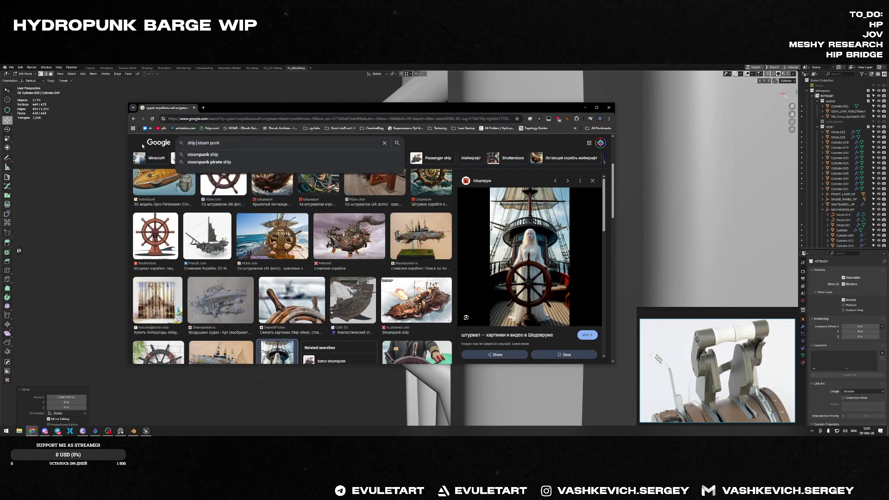
Run the ship steam punk search, then refine it to ship wheel steam punk
{"action": "key", "text": "Return"}
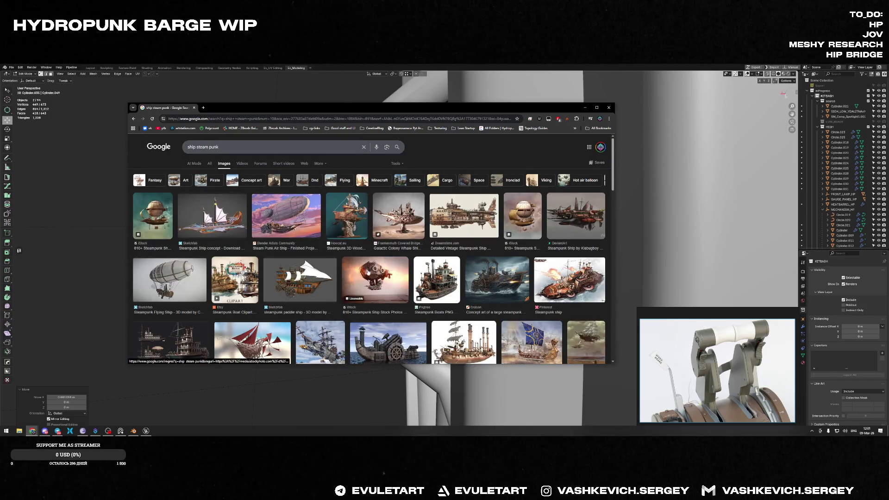
{"action": "left_click", "coordinate": [192, 147]}
{"action": "type", "text": "wheel"}
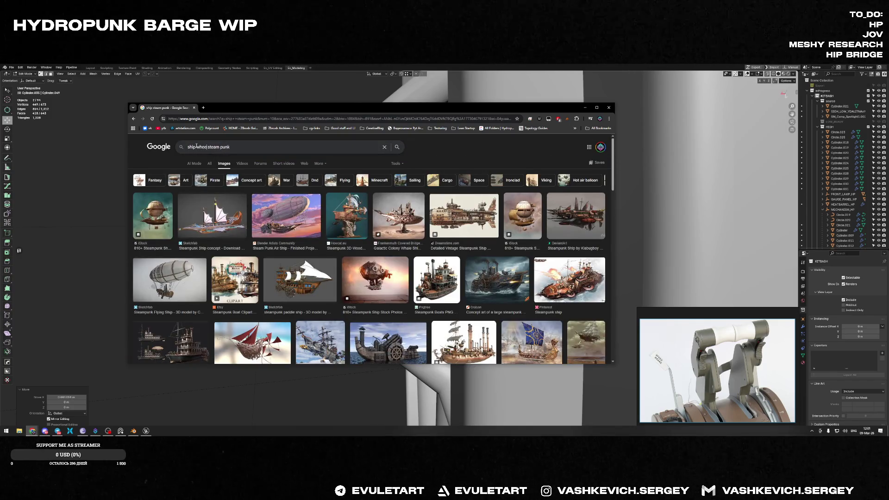
{"action": "key", "text": "Return"}
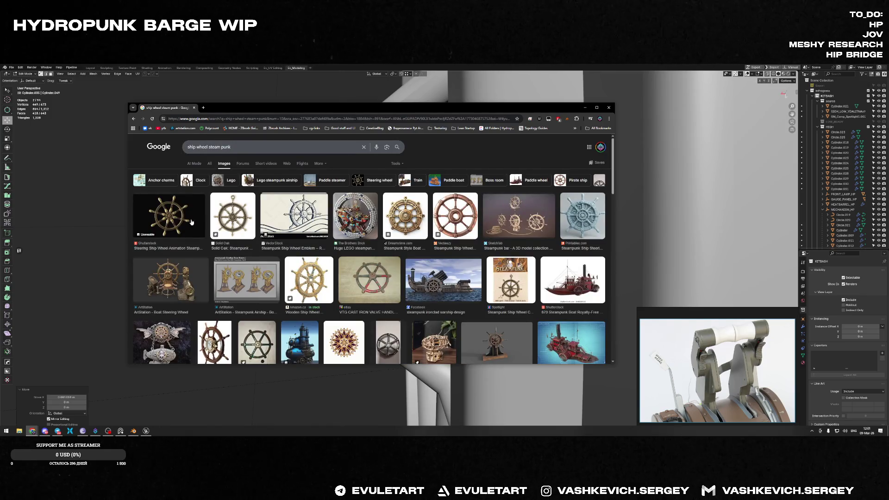
Preview the ArtStation boat wheel and Sketchfab Steampunk bar collection, then return to Blender
{"action": "left_click", "coordinate": [182, 278]}
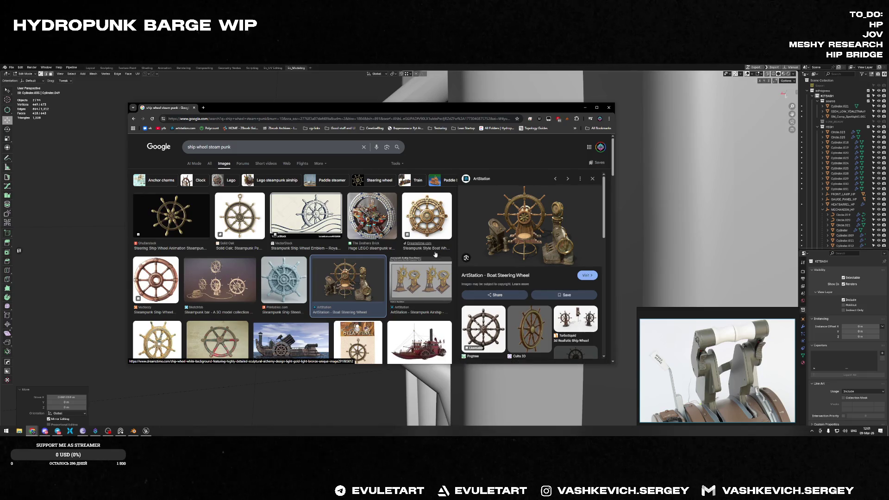
{"action": "mouse_move", "coordinate": [529, 223]}
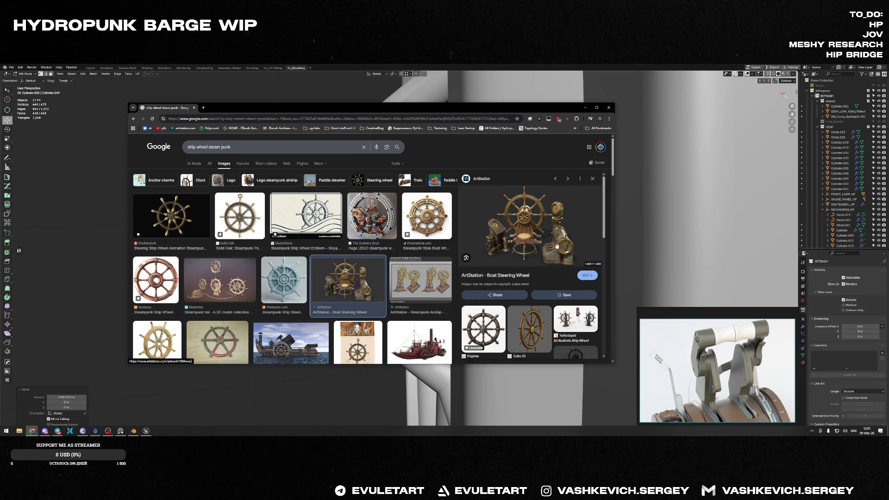
{"action": "left_click", "coordinate": [209, 295]}
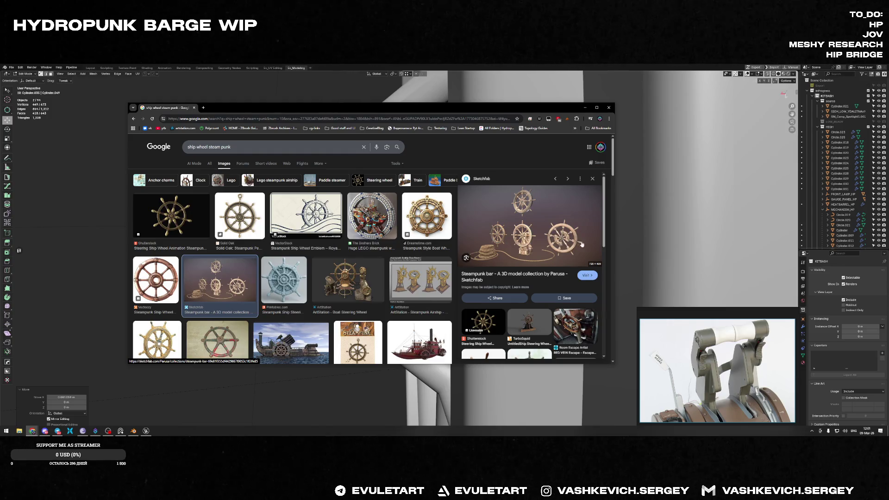
{"action": "key", "text": "alt+Tab"}
{"action": "key", "text": "alt+Tab"}
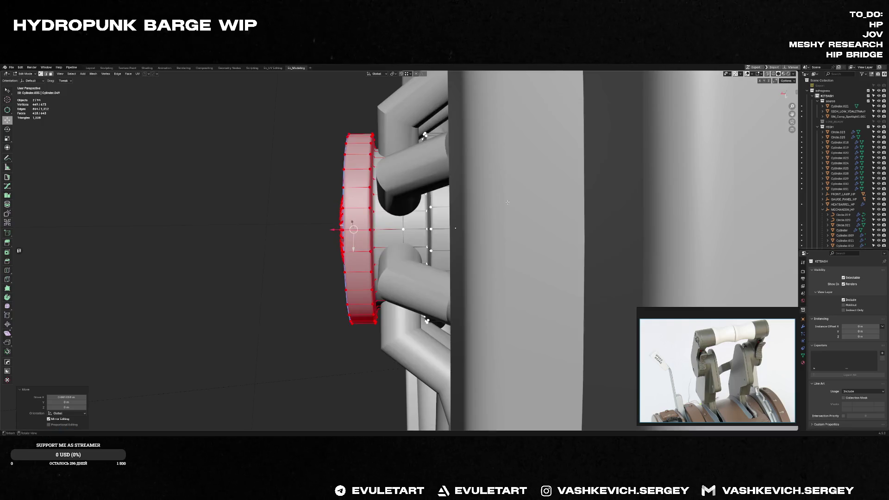
Extrude a hub edge loop and scale it outward into a flat flange ring
{"action": "mouse_move", "coordinate": [555, 291]}
{"action": "middle_mouse_down"}
{"action": "mouse_move", "coordinate": [575, 241]}
{"action": "mouse_move", "coordinate": [457, 230]}
{"action": "mouse_move", "coordinate": [387, 248]}
{"action": "mouse_move", "coordinate": [385, 210]}
{"action": "middle_mouse_up"}
{"action": "left_click", "coordinate": [387, 248]}
{"action": "key", "text": "Tab"}
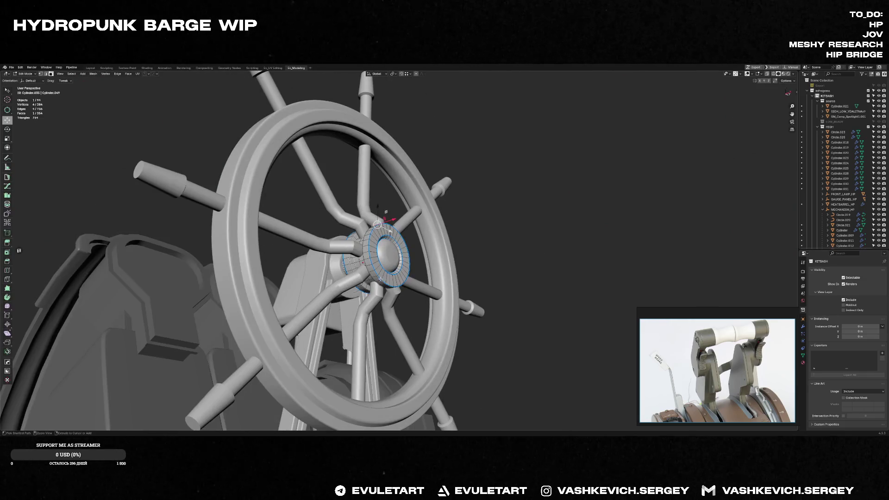
{"action": "left_click", "coordinate": [366, 251], "text": "alt"}
{"action": "mouse_move", "coordinate": [366, 250]}
{"action": "middle_mouse_down"}
{"action": "mouse_move", "coordinate": [445, 235]}
{"action": "mouse_move", "coordinate": [370, 279]}
{"action": "mouse_move", "coordinate": [252, 278]}
{"action": "mouse_move", "coordinate": [341, 257]}
{"action": "mouse_move", "coordinate": [405, 265]}
{"action": "mouse_move", "coordinate": [345, 274]}
{"action": "mouse_move", "coordinate": [403, 226]}
{"action": "mouse_move", "coordinate": [373, 229]}
{"action": "mouse_move", "coordinate": [376, 275]}
{"action": "mouse_move", "coordinate": [486, 250]}
{"action": "mouse_move", "coordinate": [503, 292]}
{"action": "mouse_move", "coordinate": [495, 337]}
{"action": "middle_mouse_up"}
{"action": "key", "text": "e"}
{"action": "key", "text": "s"}
{"action": "key", "text": "Return"}
{"action": "key", "text": "Tab"}
{"action": "scroll", "coordinate": [389, 264], "scroll_direction": "down", "scroll_amount": 5}
{"action": "scroll", "coordinate": [405, 265], "scroll_direction": "up", "scroll_amount": 4}
Extrude the selected hub region once more and review the wheel from the front
{"action": "key", "text": "Tab"}
{"action": "key", "text": "e"}
{"action": "key", "text": "Tab"}
{"action": "scroll", "coordinate": [516, 245], "scroll_direction": "down", "scroll_amount": 5}
{"action": "scroll", "coordinate": [510, 245], "scroll_direction": "down", "scroll_amount": 2}
{"action": "scroll", "coordinate": [444, 272], "scroll_direction": "up", "scroll_amount": 5}
{"action": "scroll", "coordinate": [432, 237], "scroll_direction": "up", "scroll_amount": 3}
{"action": "mouse_move", "coordinate": [444, 272]}
{"action": "middle_mouse_down"}
{"action": "mouse_move", "coordinate": [433, 236]}
{"action": "mouse_move", "coordinate": [443, 232]}
{"action": "middle_mouse_up"}
{"action": "key", "text": "Tab"}
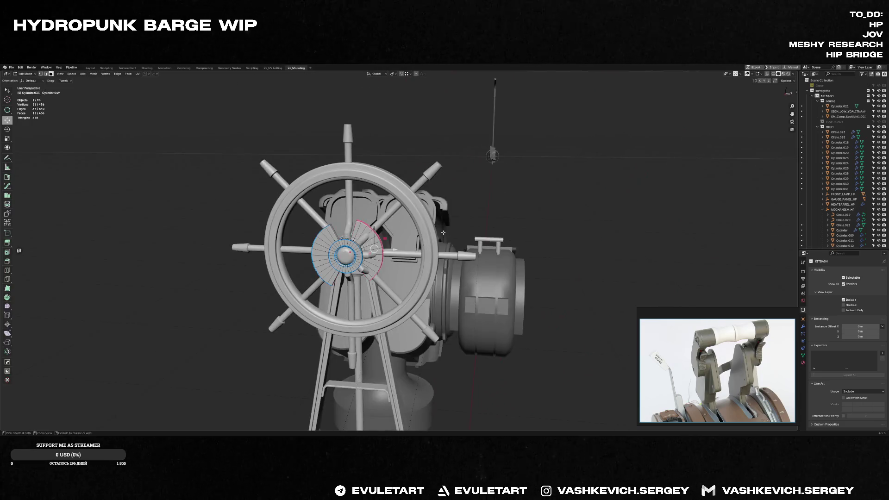
{"action": "key", "text": "Tab"}
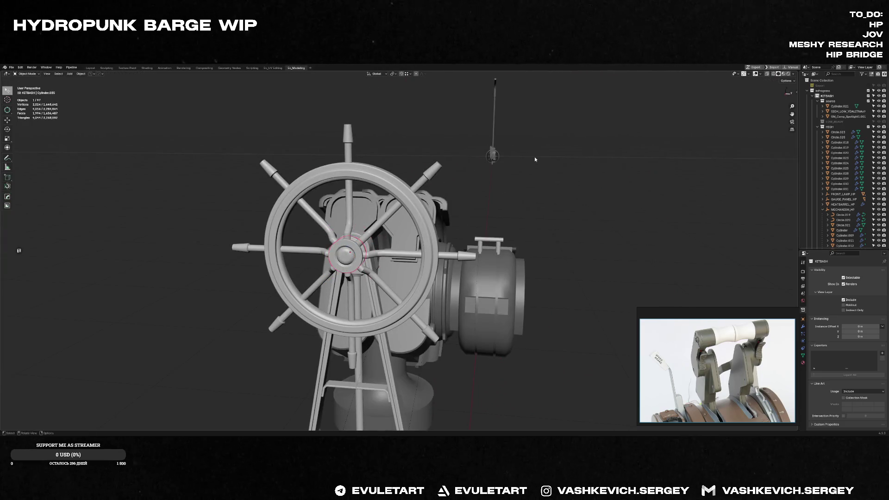
{"action": "scroll", "coordinate": [443, 233], "scroll_direction": "down", "scroll_amount": 3}
{"action": "scroll", "coordinate": [444, 233], "scroll_direction": "down", "scroll_amount": 2}
In Chrome, preview the ArtStation pirate ship concept and the Sketchfab binnacle model, then return to Blender
{"action": "key", "text": "alt+Tab"}
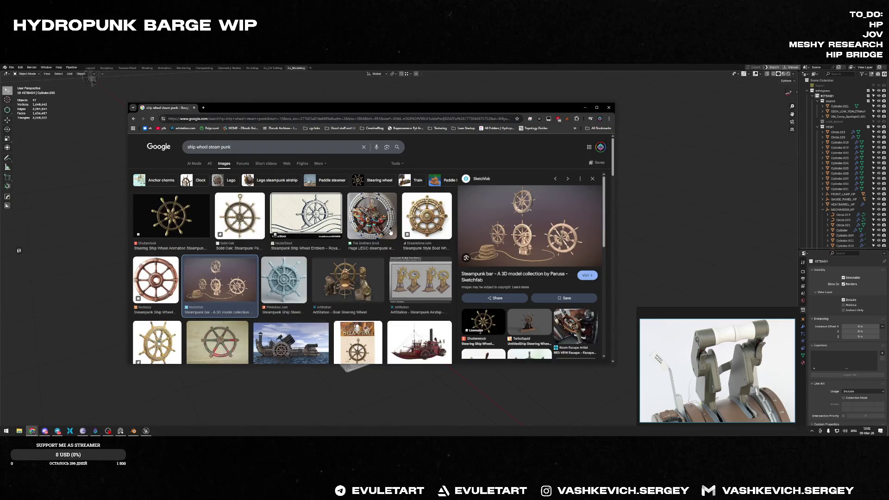
{"action": "scroll", "coordinate": [325, 261], "scroll_direction": "down", "scroll_amount": 1}
{"action": "scroll", "coordinate": [326, 260], "scroll_direction": "down", "scroll_amount": 3}
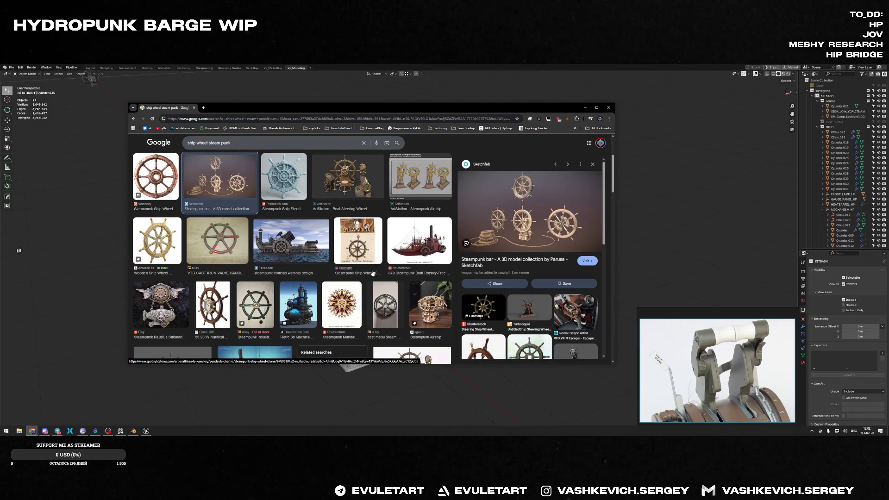
{"action": "scroll", "coordinate": [462, 274], "scroll_direction": "down", "scroll_amount": 3}
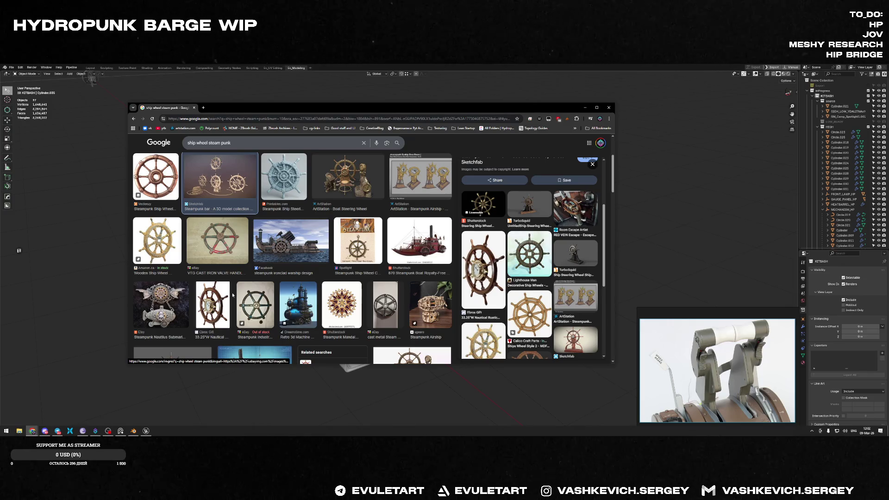
{"action": "scroll", "coordinate": [151, 285], "scroll_direction": "down", "scroll_amount": 4}
{"action": "scroll", "coordinate": [397, 240], "scroll_direction": "down", "scroll_amount": 1}
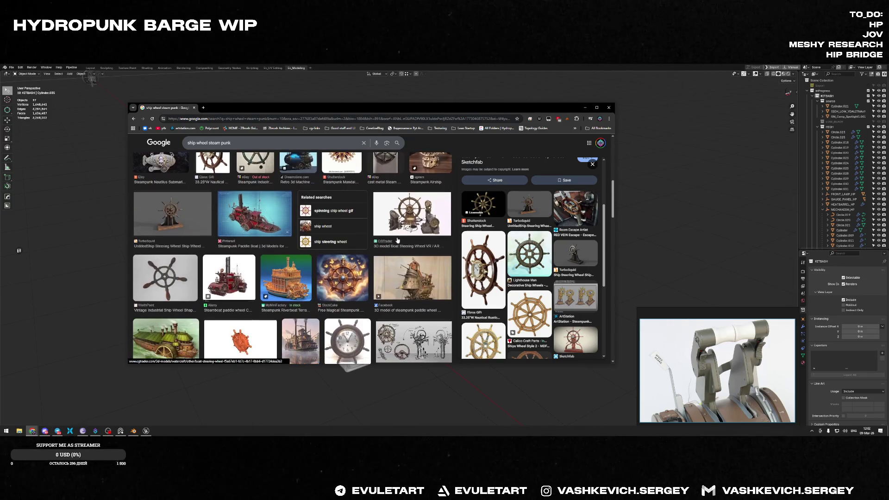
{"action": "left_click", "coordinate": [413, 340]}
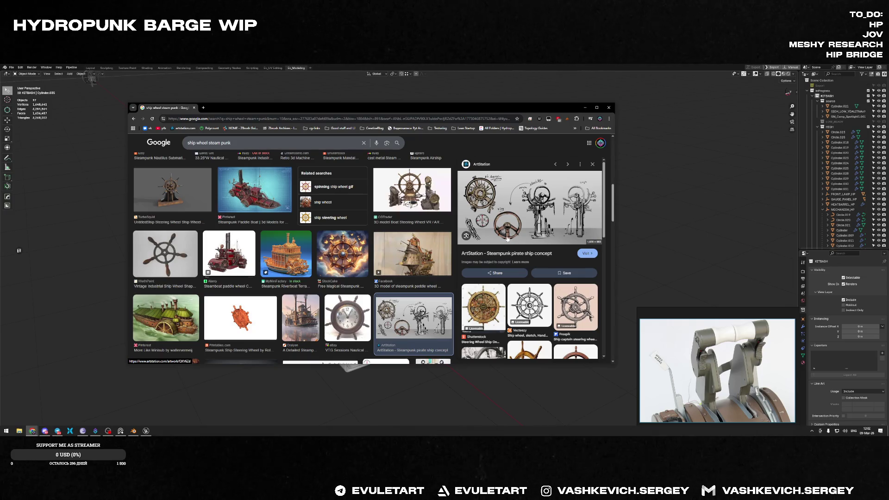
{"action": "scroll", "coordinate": [492, 202], "scroll_direction": "down", "scroll_amount": 3}
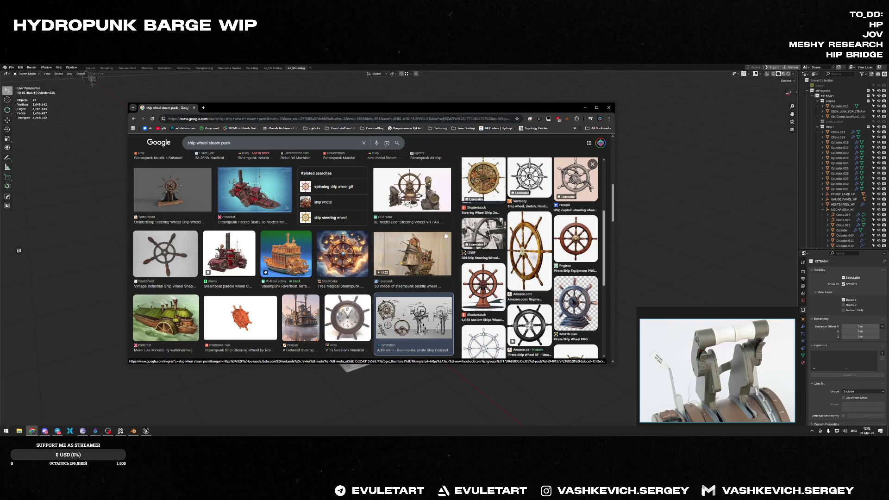
{"action": "scroll", "coordinate": [292, 241], "scroll_direction": "down", "scroll_amount": 3}
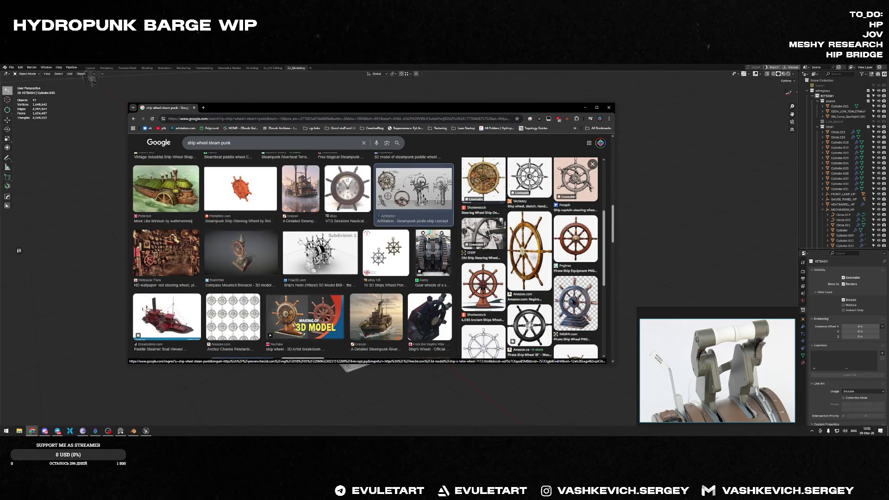
{"action": "left_click", "coordinate": [241, 252]}
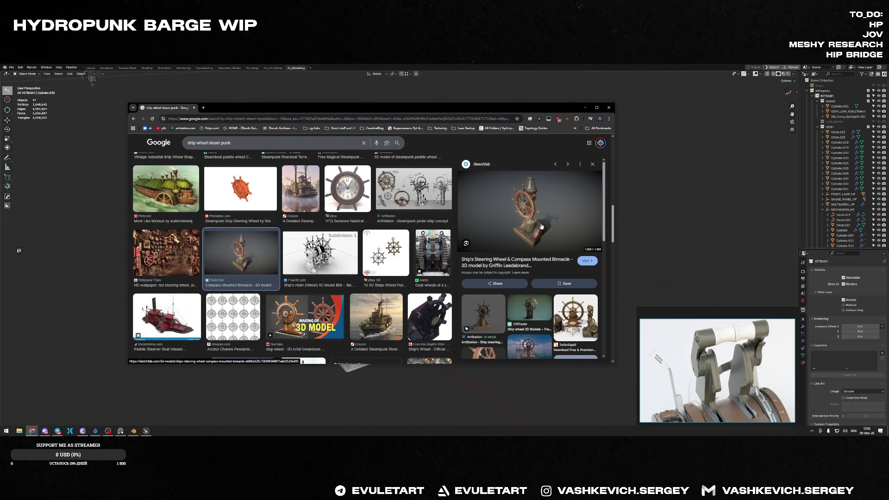
{"action": "scroll", "coordinate": [192, 236], "scroll_direction": "down", "scroll_amount": 3}
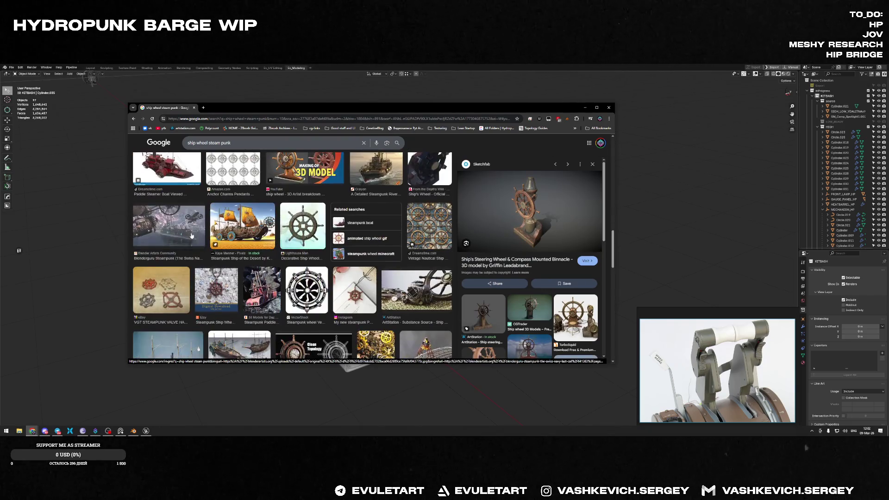
{"action": "scroll", "coordinate": [191, 235], "scroll_direction": "down", "scroll_amount": 2}
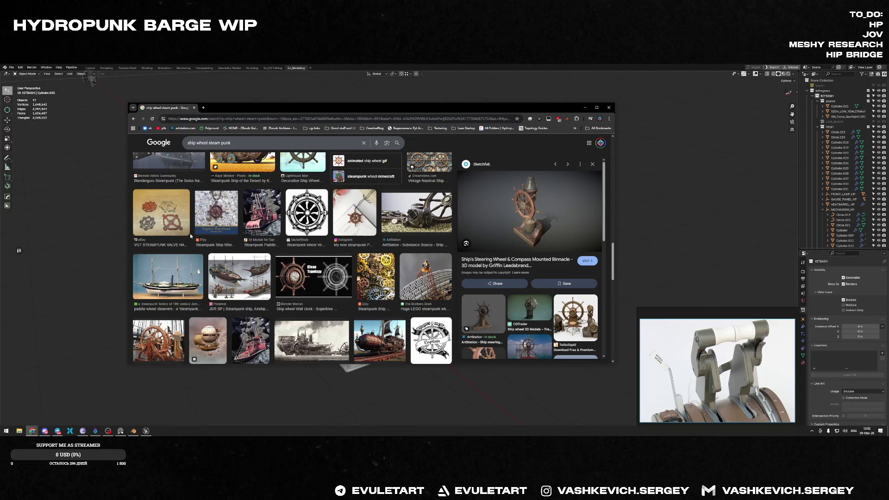
{"action": "scroll", "coordinate": [251, 286], "scroll_direction": "down", "scroll_amount": 3}
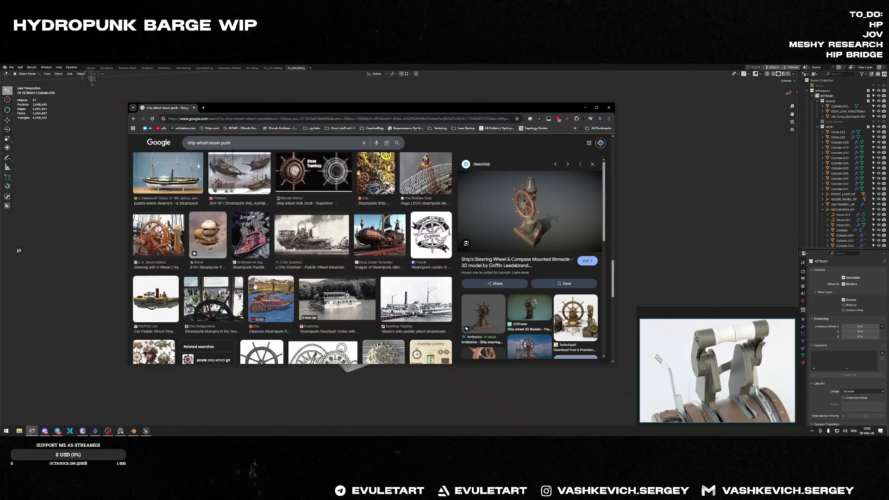
{"action": "scroll", "coordinate": [252, 286], "scroll_direction": "down", "scroll_amount": 2}
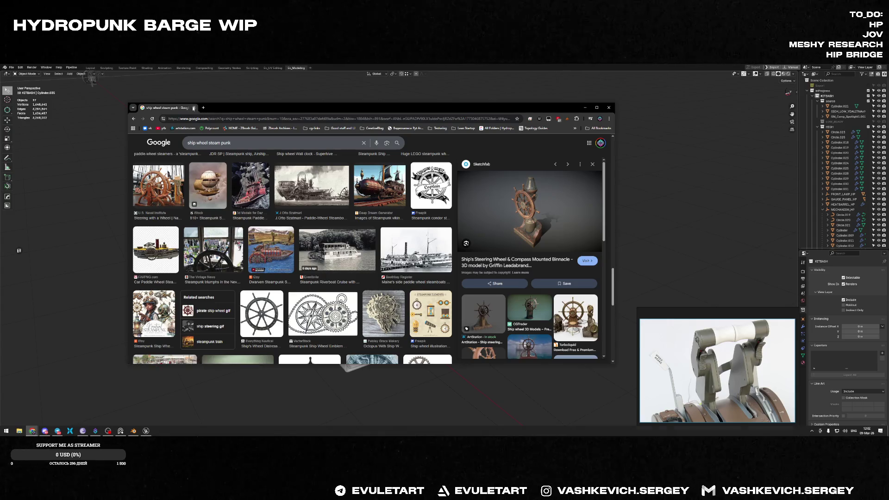
{"action": "key", "text": "alt+Tab"}
{"action": "scroll", "coordinate": [450, 343], "scroll_direction": "up", "scroll_amount": 3}
{"action": "scroll", "coordinate": [423, 231], "scroll_direction": "up", "scroll_amount": 2}
Select the vertical top spoke pipe, grow the selection to the whole pipe and edge-slide it
{"action": "middle_click_drag", "start_coordinate": [423, 231], "coordinate": [381, 254]}
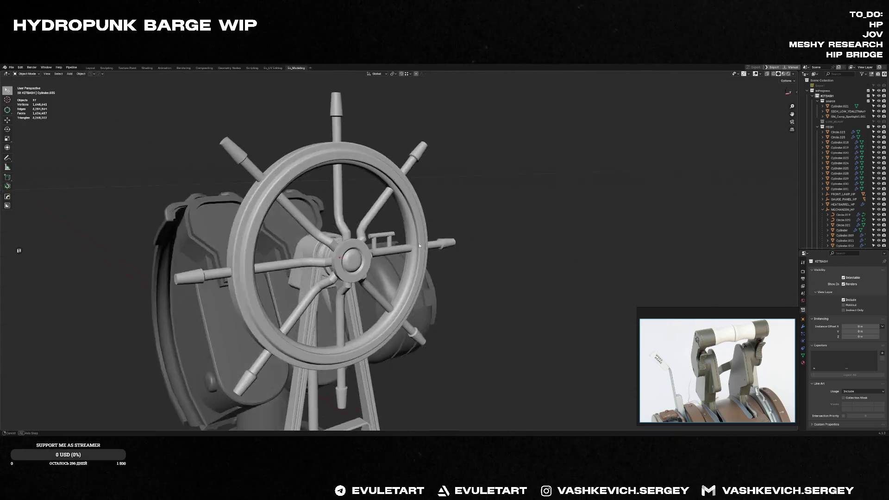
{"action": "key", "text": "Tab"}
{"action": "key", "text": "Tab"}
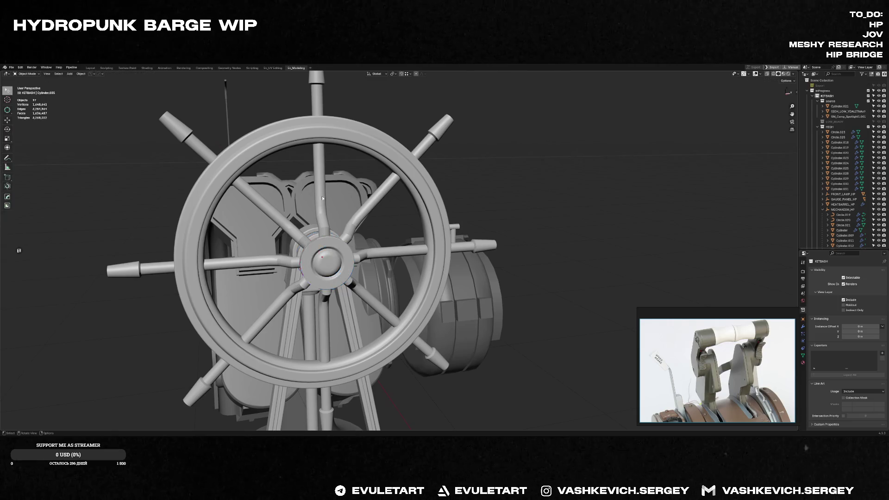
{"action": "left_click", "coordinate": [320, 174]}
{"action": "key", "text": "Tab"}
{"action": "middle_click_drag", "start_coordinate": [321, 174], "coordinate": [328, 166]}
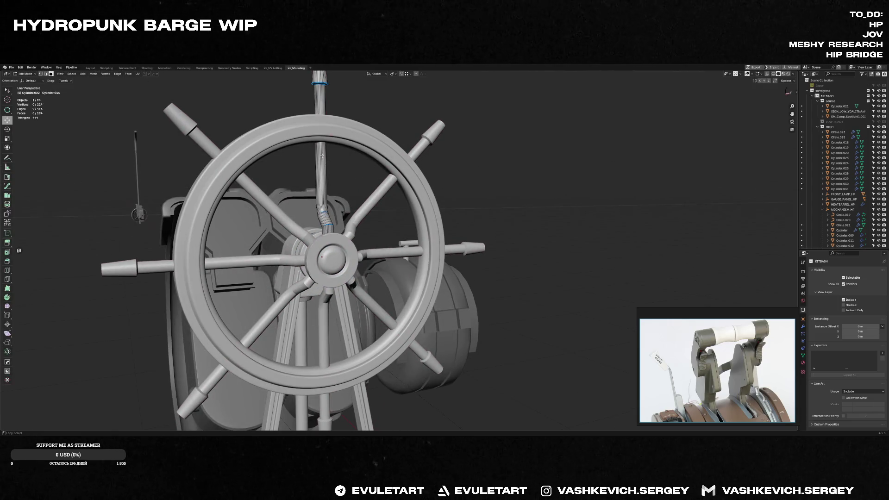
{"action": "key", "text": "ctrl+KP_Add"}
{"action": "key", "text": "ctrl+KP_Add"}
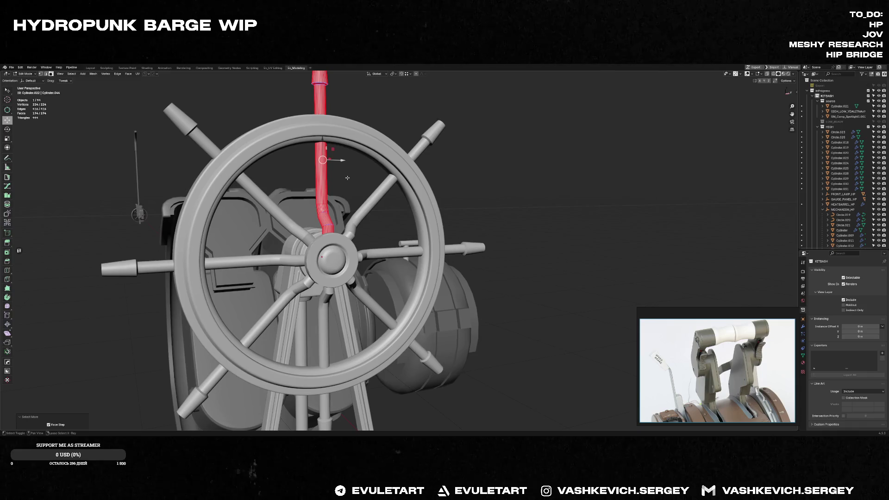
{"action": "key", "text": "g"}
{"action": "key", "text": "g"}
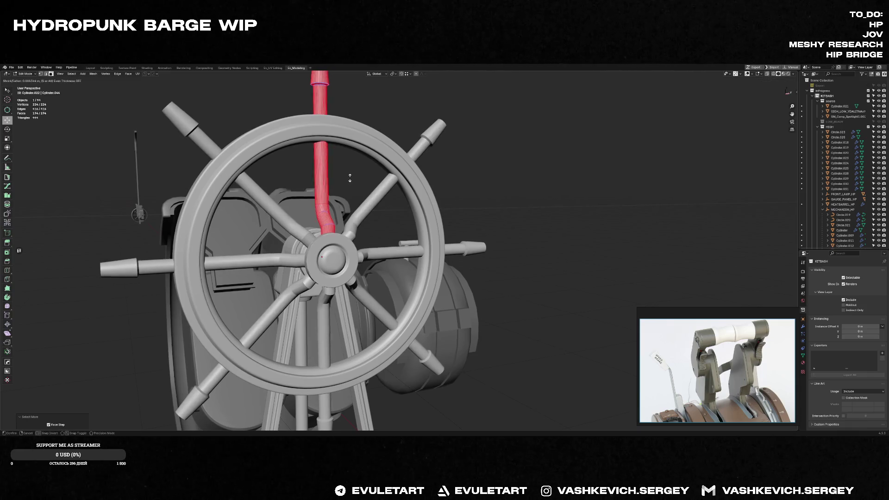
{"action": "middle_click_drag", "start_coordinate": [350, 178], "coordinate": [354, 197]}
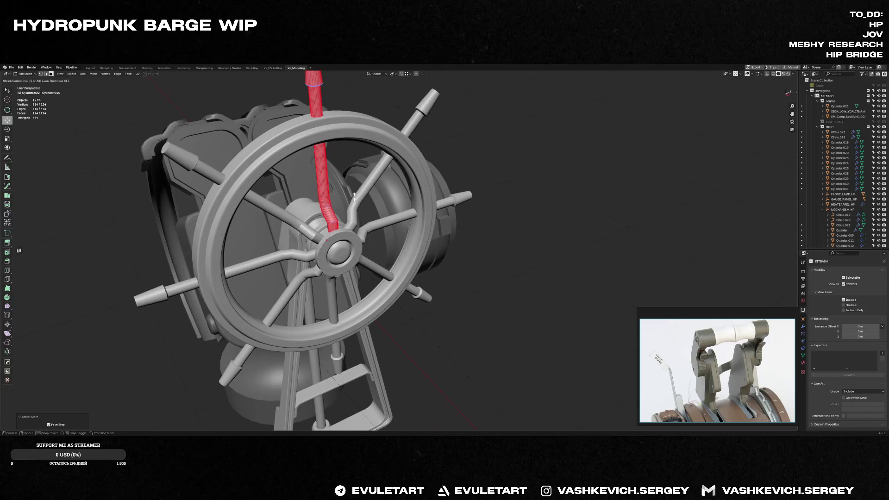
{"action": "key", "text": "Tab"}
{"action": "scroll", "coordinate": [354, 197], "scroll_direction": "down", "scroll_amount": 3}
{"action": "scroll", "coordinate": [497, 190], "scroll_direction": "down", "scroll_amount": 2}
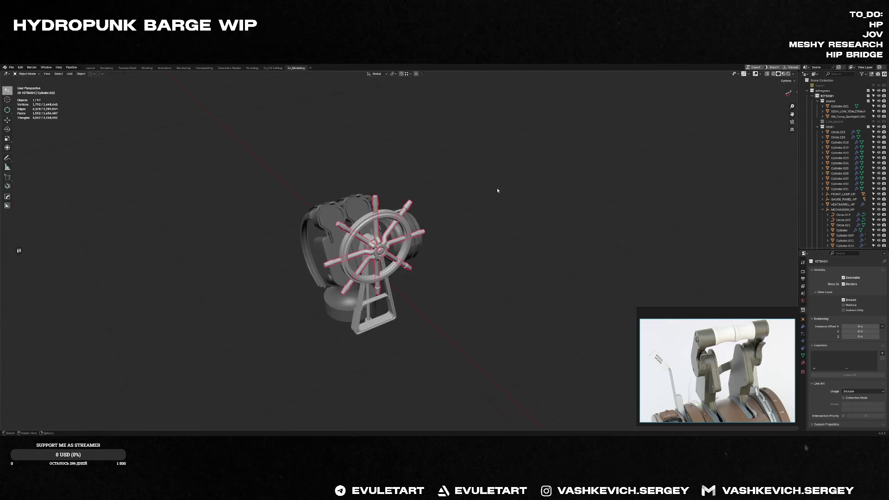
Toggle the mark on a wheel spoke via its context menu, then select the top spoke
{"action": "mouse_move", "coordinate": [497, 190]}
{"action": "middle_mouse_down"}
{"action": "mouse_move", "coordinate": [461, 178]}
{"action": "mouse_move", "coordinate": [480, 202]}
{"action": "mouse_move", "coordinate": [468, 213]}
{"action": "middle_mouse_up"}
{"action": "left_click", "coordinate": [460, 176]}
{"action": "scroll", "coordinate": [490, 193], "scroll_direction": "up", "scroll_amount": 5}
{"action": "left_click", "coordinate": [410, 208]}
{"action": "key", "text": "Tab"}
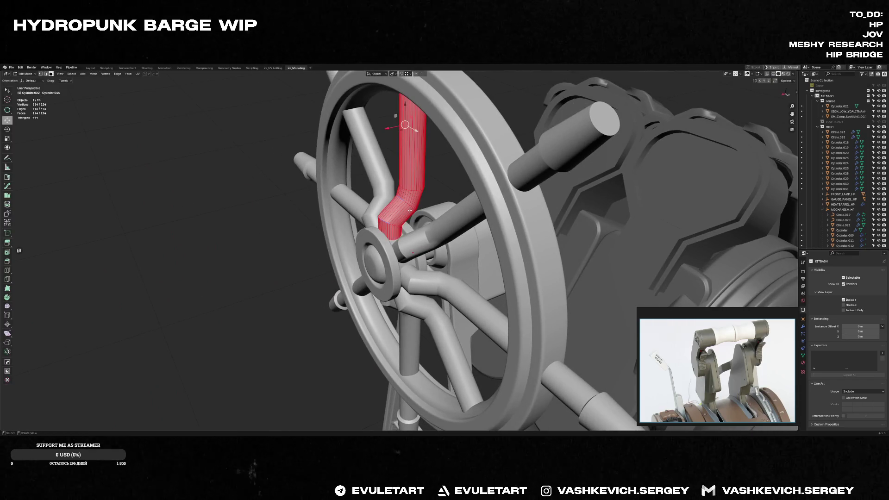
{"action": "right_click", "coordinate": [410, 210]}
{"action": "left_click", "coordinate": [399, 327]}
{"action": "key", "text": "Tab"}
{"action": "scroll", "coordinate": [434, 144], "scroll_direction": "down", "scroll_amount": 4}
{"action": "scroll", "coordinate": [434, 144], "scroll_direction": "down", "scroll_amount": 1}
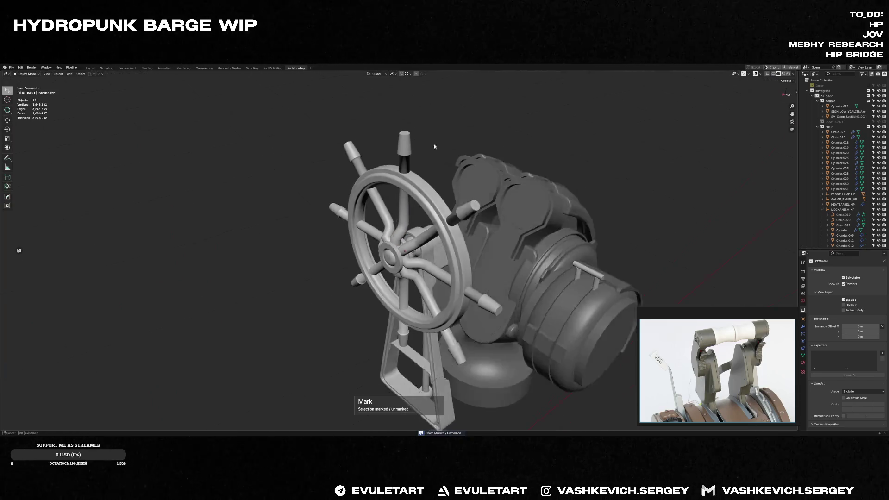
{"action": "left_click", "coordinate": [410, 142]}
Isolate the top spoke and give it smooth shading via its upper collar edge loop
{"action": "key", "text": "slash"}
{"action": "key", "text": "Tab"}
{"action": "key", "text": "a"}
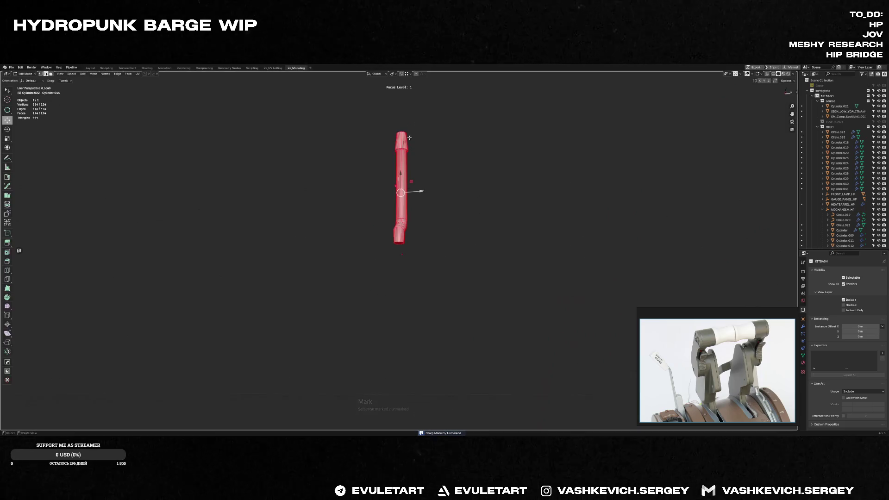
{"action": "key", "text": "alt+a"}
{"action": "scroll", "coordinate": [417, 145], "scroll_direction": "up", "scroll_amount": 8}
{"action": "left_click", "coordinate": [409, 214], "text": "alt"}
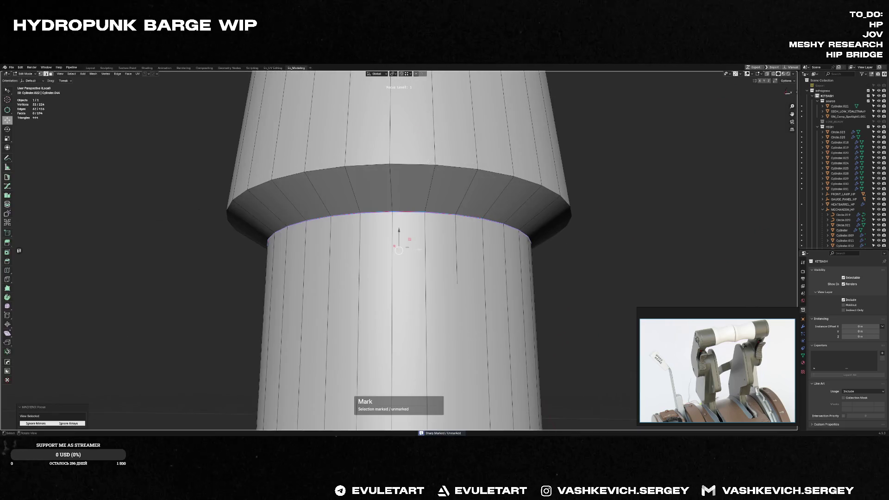
{"action": "right_click", "coordinate": [417, 165]}
{"action": "left_click", "coordinate": [417, 165]}
{"action": "key", "text": "Tab"}
{"action": "scroll", "coordinate": [405, 207], "scroll_direction": "down", "scroll_amount": 2}
{"action": "scroll", "coordinate": [409, 209], "scroll_direction": "down", "scroll_amount": 3}
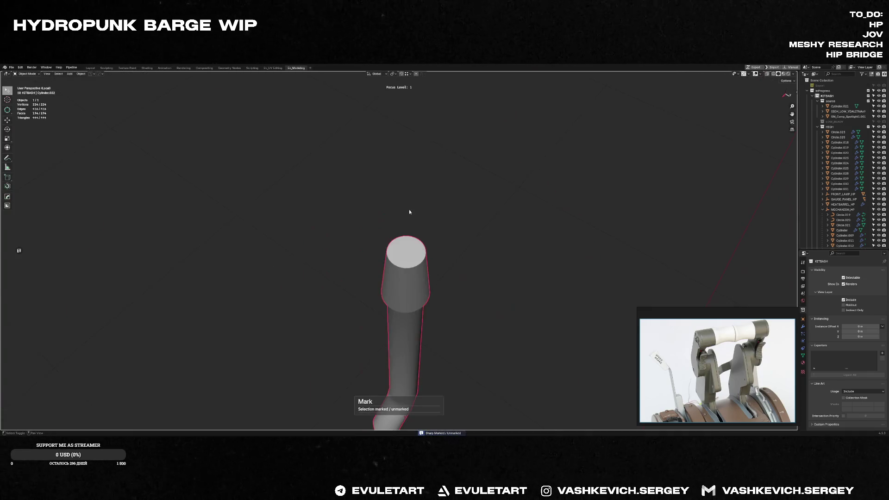
Toggle the mark on the selected ring through the quick tools and switch to Right Ortho view
{"action": "key", "text": "Tab"}
{"action": "left_click", "coordinate": [407, 250]}
{"action": "key", "text": "Tab"}
{"action": "scroll", "coordinate": [407, 251], "scroll_direction": "down", "scroll_amount": 3}
{"action": "scroll", "coordinate": [424, 200], "scroll_direction": "down", "scroll_amount": 2}
{"action": "key", "text": "Tab"}
{"action": "key", "text": "q"}
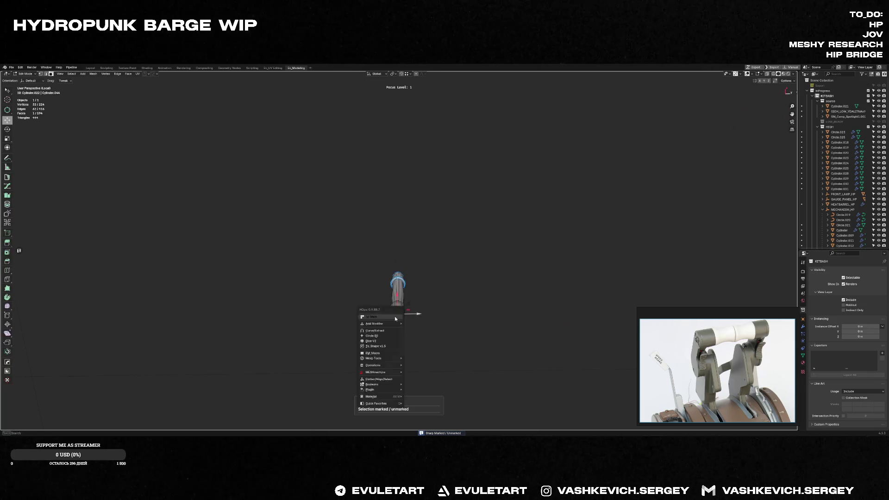
{"action": "left_click", "coordinate": [396, 318]}
{"action": "key", "text": "Tab"}
{"action": "key", "text": "KP_3"}
{"action": "scroll", "coordinate": [428, 337], "scroll_direction": "up", "scroll_amount": 3}
{"action": "scroll", "coordinate": [453, 311], "scroll_direction": "down", "scroll_amount": 1}
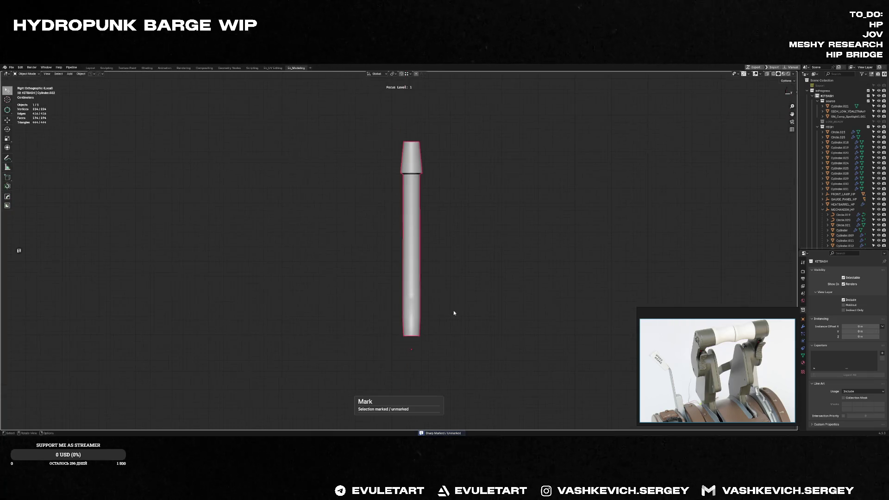
Rescale the spoke's lower end, then restore the full wheel assembly in perspective
{"action": "key", "text": "Tab"}
{"action": "key", "text": "s"}
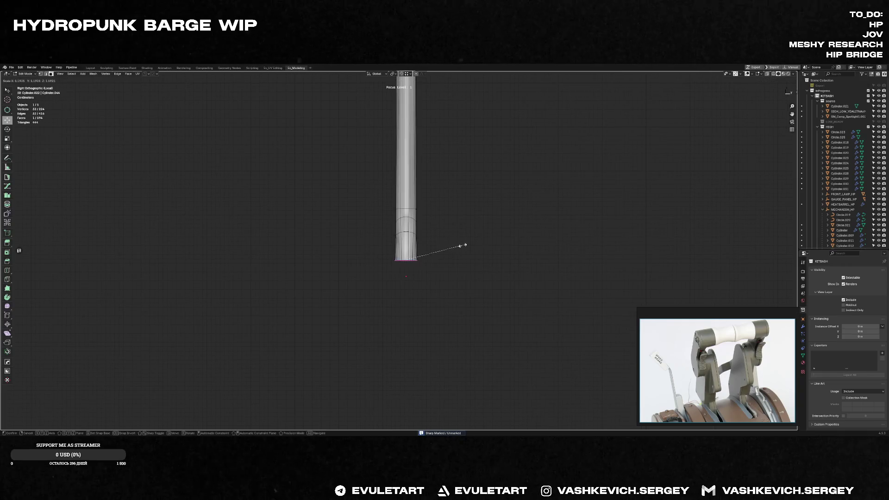
{"action": "left_click", "coordinate": [463, 245]}
{"action": "key", "text": "Tab"}
{"action": "key", "text": "KP_Divide"}
{"action": "mouse_move", "coordinate": [477, 238]}
{"action": "middle_mouse_down"}
{"action": "mouse_move", "coordinate": [555, 263]}
{"action": "mouse_move", "coordinate": [529, 236]}
{"action": "middle_mouse_up"}
{"action": "left_click", "coordinate": [554, 263]}
{"action": "scroll", "coordinate": [544, 255], "scroll_direction": "down", "scroll_amount": 3}
{"action": "scroll", "coordinate": [540, 251], "scroll_direction": "up", "scroll_amount": 5}
{"action": "scroll", "coordinate": [528, 236], "scroll_direction": "up", "scroll_amount": 2}
Merge all hub flange vertices by distance, removing the 24 duplicates
{"action": "left_click", "coordinate": [445, 277]}
{"action": "scroll", "coordinate": [444, 276], "scroll_direction": "up", "scroll_amount": 2}
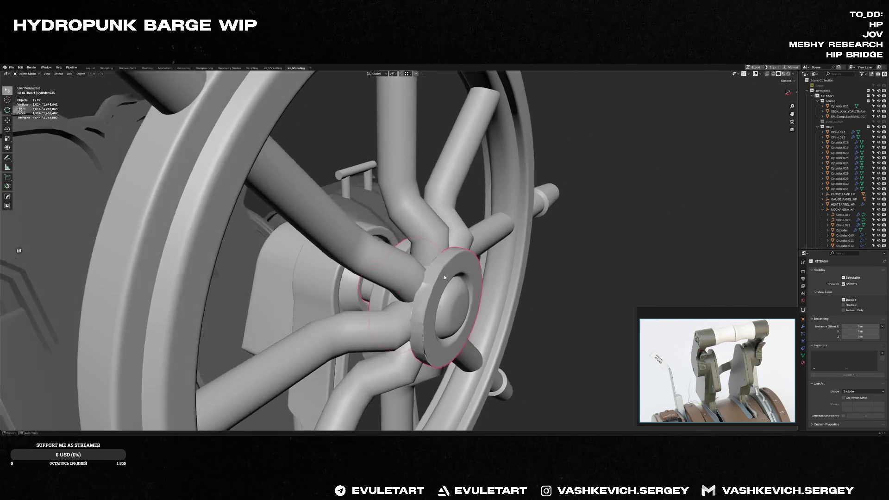
{"action": "key", "text": "Tab"}
{"action": "key", "text": "a"}
{"action": "key", "text": "alt+a"}
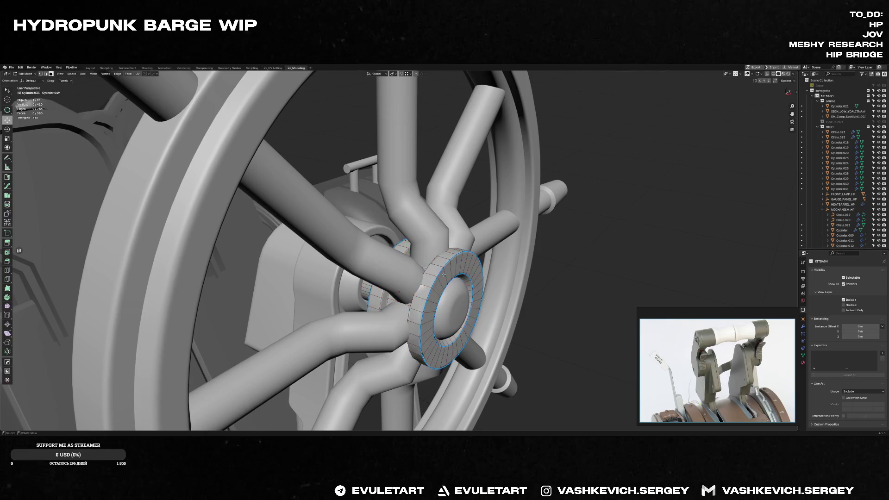
{"action": "key", "text": "Tab"}
{"action": "key", "text": "Tab"}
{"action": "key", "text": "a"}
{"action": "key", "text": "m"}
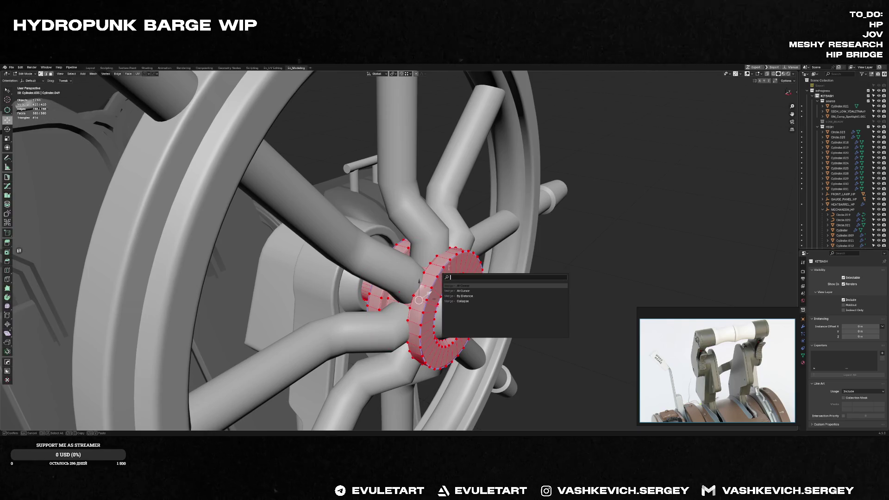
{"action": "left_click", "coordinate": [461, 297]}
{"action": "key", "text": "Tab"}
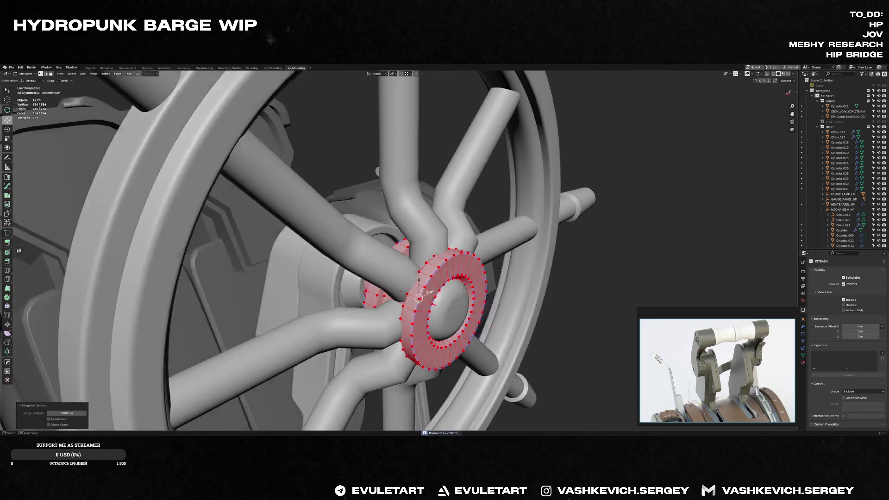
Isolate the hub cylinder in Local View and orbit around it to inspect
{"action": "middle_click_drag", "start_coordinate": [462, 295], "coordinate": [497, 277]}
{"action": "key", "text": "KP_Divide"}
{"action": "middle_click_drag", "start_coordinate": [428, 278], "coordinate": [369, 277]}
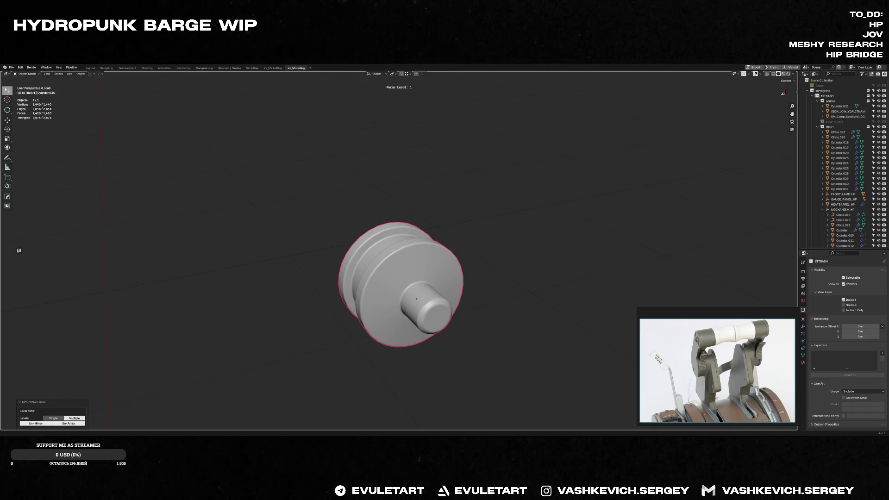
Play the Karma XPU Solaris tutorial and seek to 0:55, then 1:33, reaching the object-import section
{"action": "key", "text": "alt+Tab"}
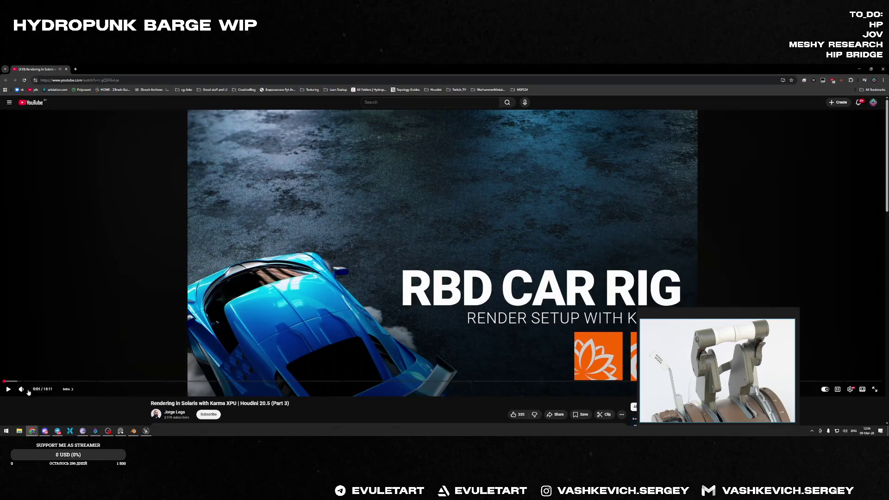
{"action": "left_click", "coordinate": [538, 253]}
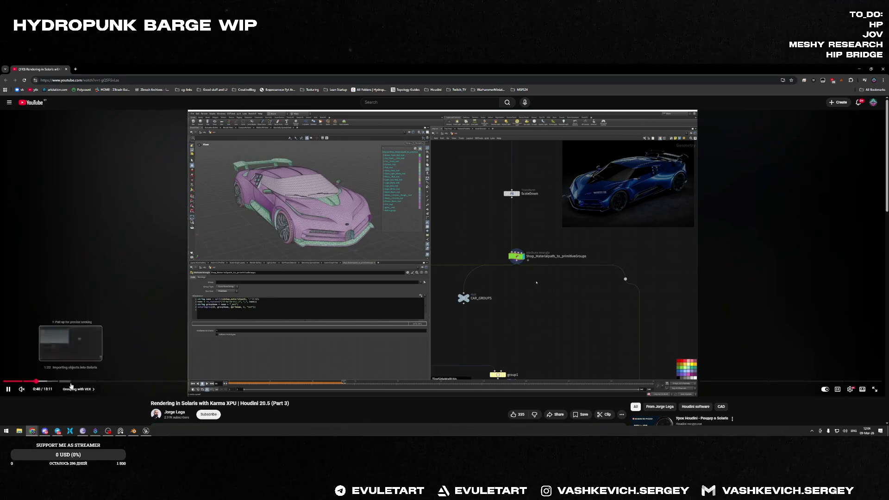
{"action": "left_click", "coordinate": [48, 382]}
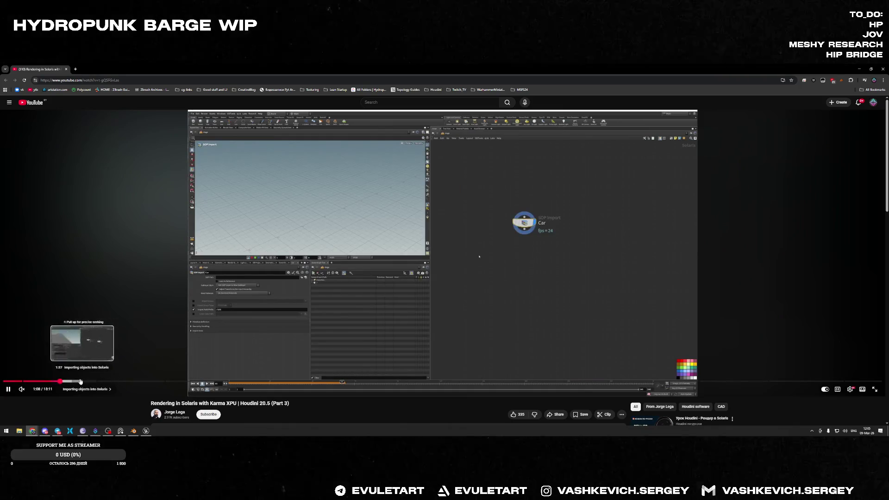
{"action": "left_click", "coordinate": [80, 382]}
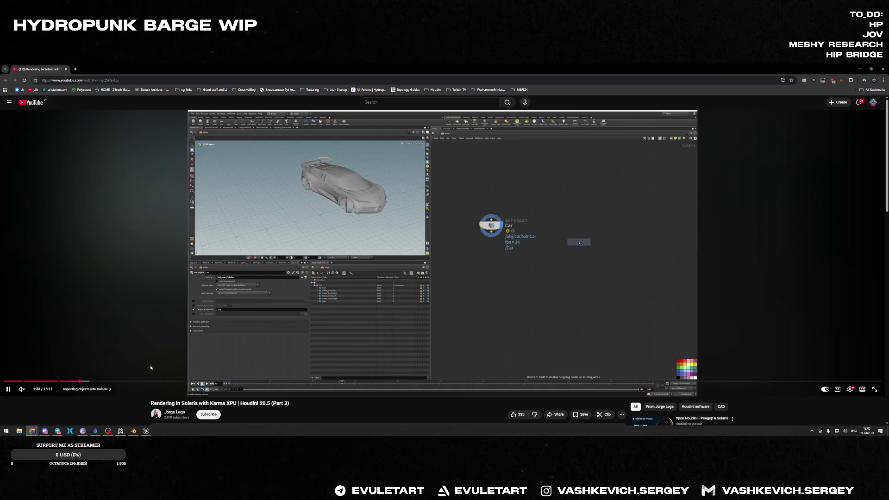